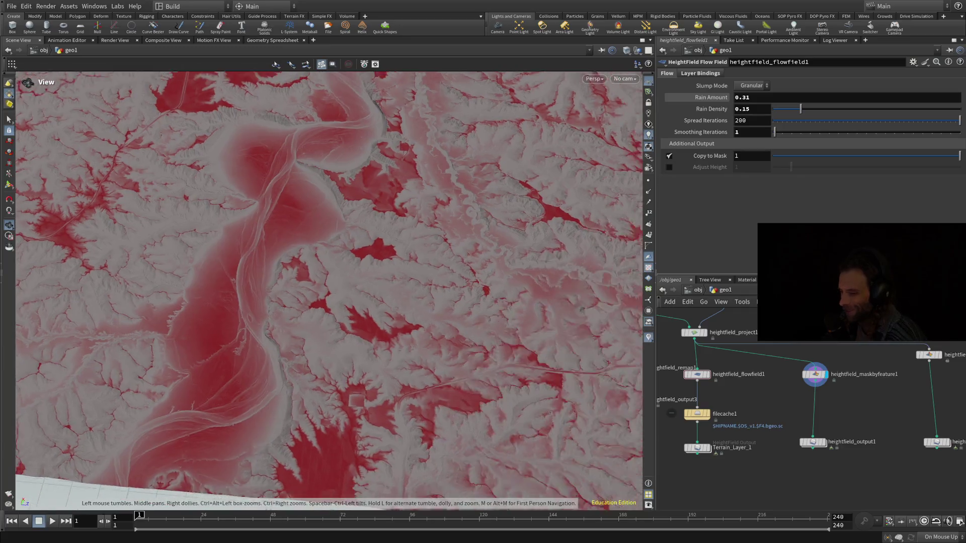
Tilt the red-masked terrain from overhead into perspective and nudge the network view.
drag(324, 188, 324, 286)
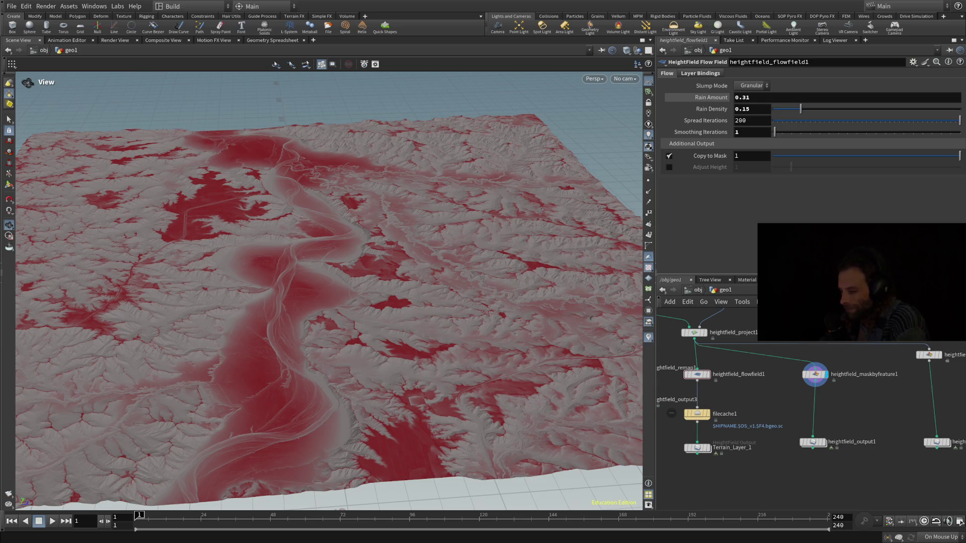
middle_drag(754, 423, 725, 374)
Pan the network so heightfield_output1 and heightfield_output2 sit beside the mask node.
middle_drag(802, 436, 793, 452)
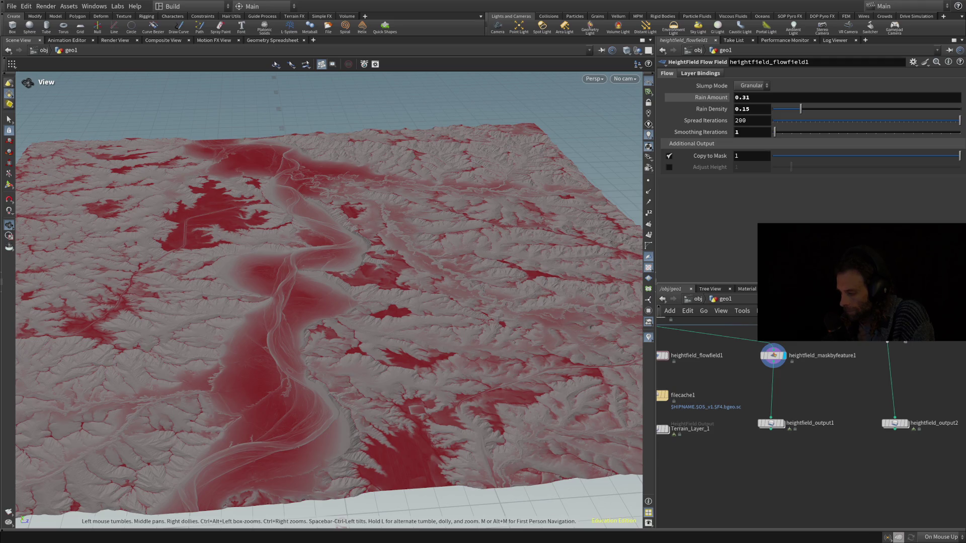
Disable dynamics simulation from the status bar toggle.
click(899, 537)
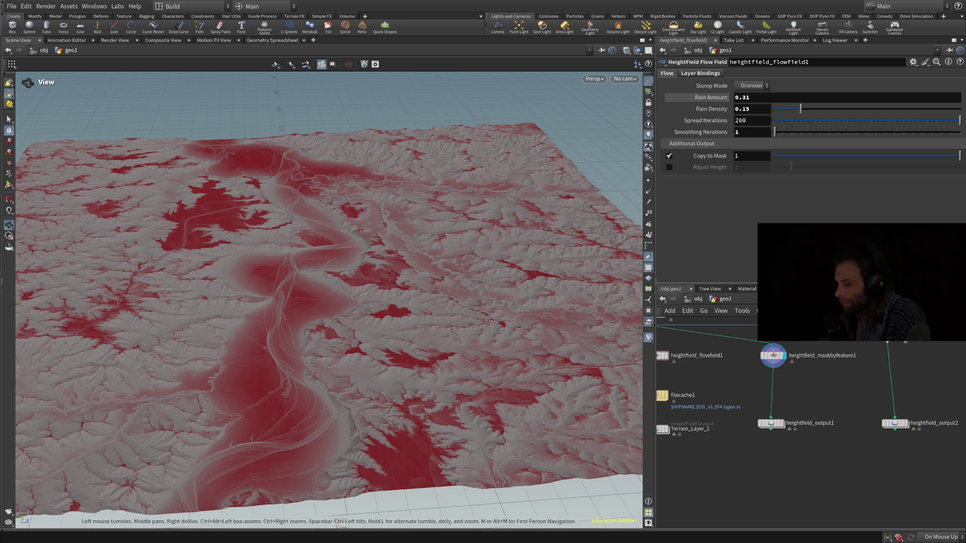
Switch to the Model shelf and toggle the playbar on then off again.
click(56, 16)
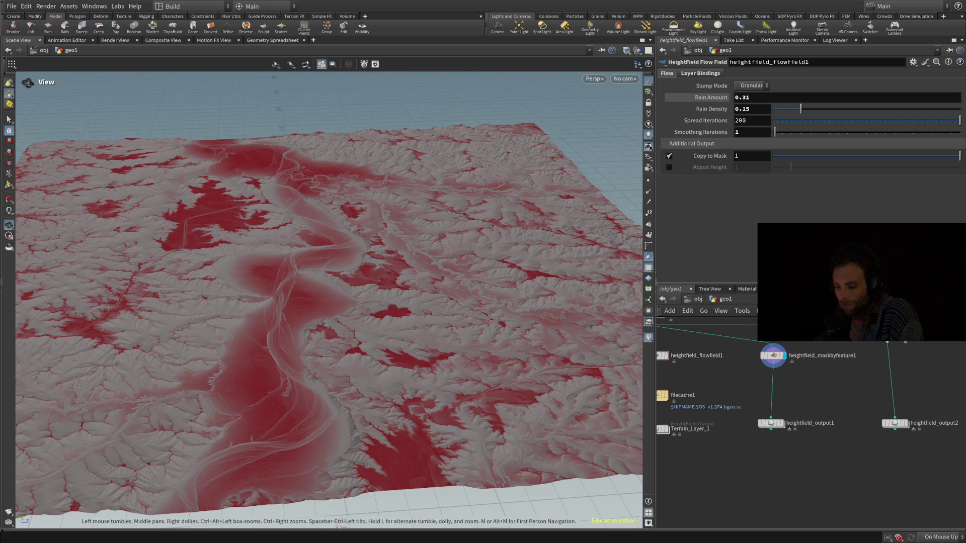
click(26, 532)
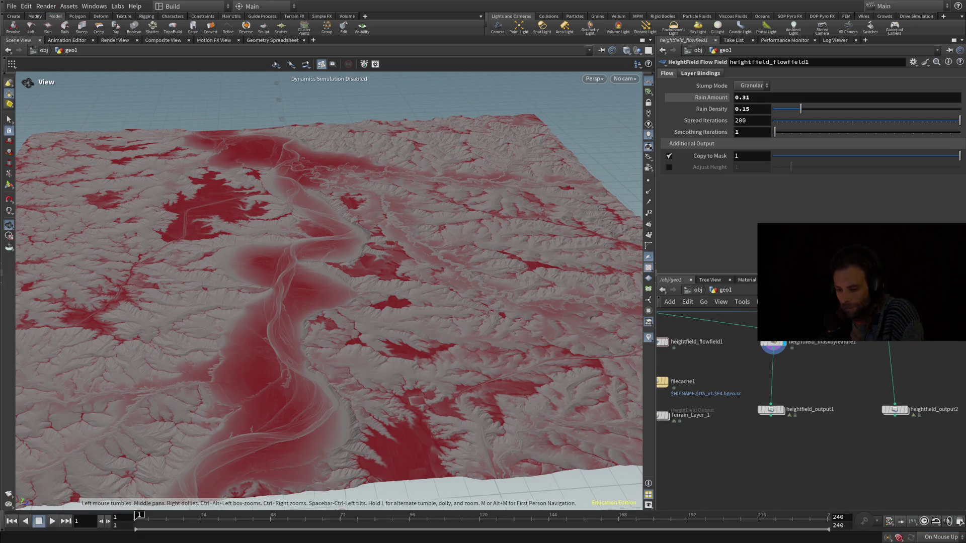
click(26, 532)
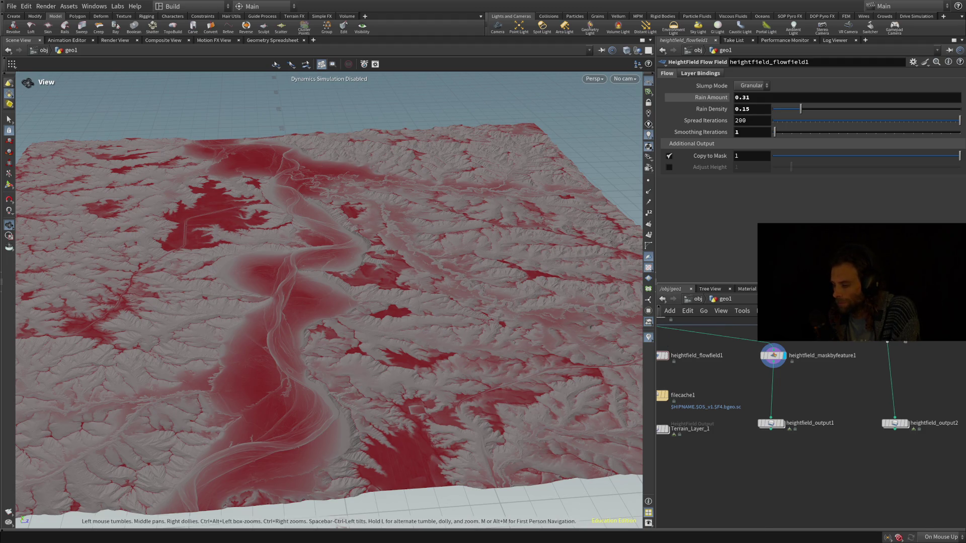
Display heightfield_flowfield1 in the viewport and tilt toward the terrain horizon.
click(665, 356)
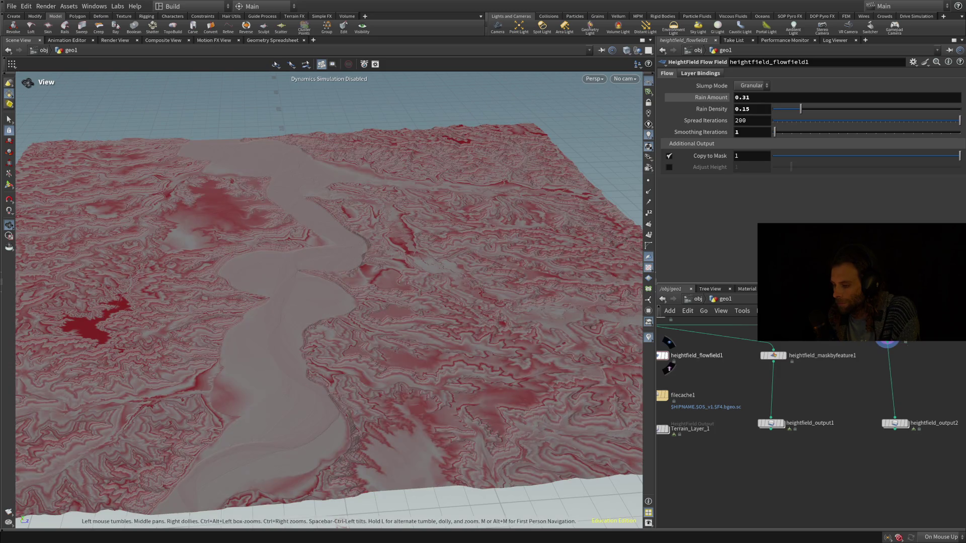
scroll(363, 249, up, 3)
scroll(362, 249, up, 3)
mouse_move(329, 340)
mouse_down()
mouse_move(329, 227)
mouse_move(329, 339)
mouse_up()
scroll(329, 303, up, 3)
scroll(329, 302, up, 3)
scroll(330, 302, up, 3)
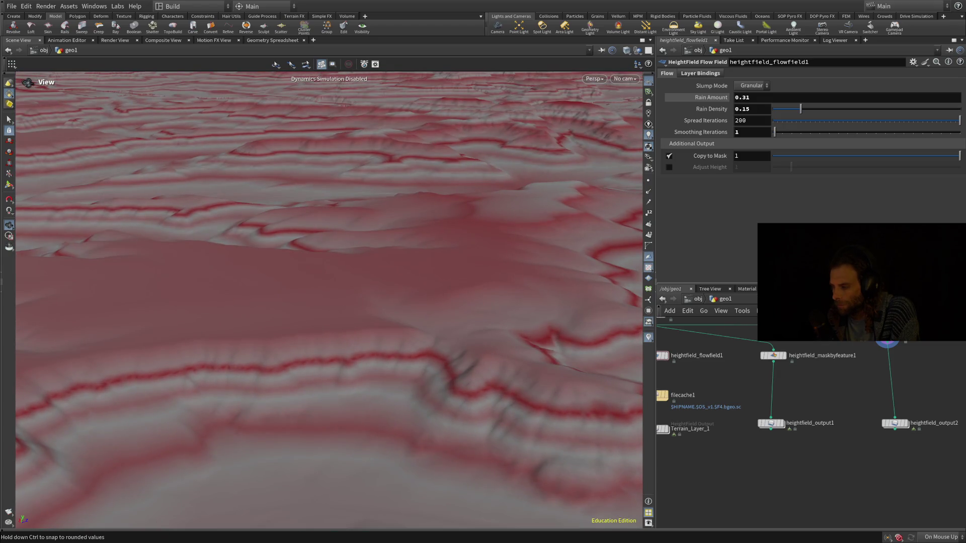
Shift a Height Ramp key of heightfield_maskbyfeature2 to the right, masking 259.486–327.879.
click(887, 343)
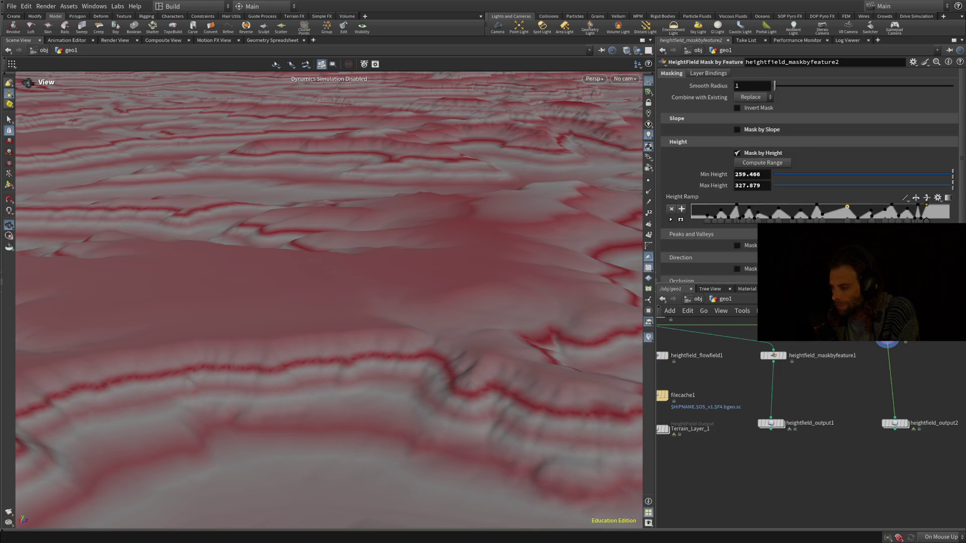
click(749, 210)
drag(759, 213, 754, 217)
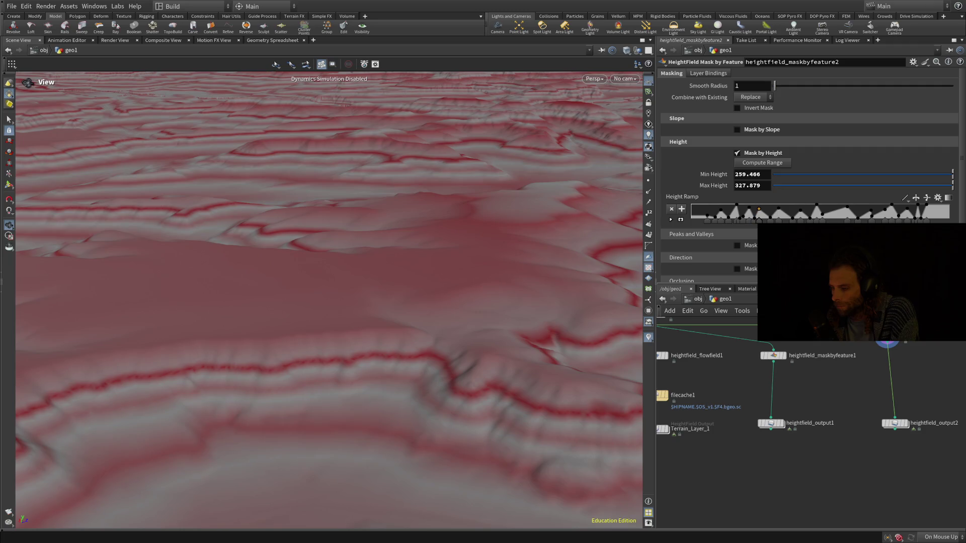
drag(329, 301, 329, 219)
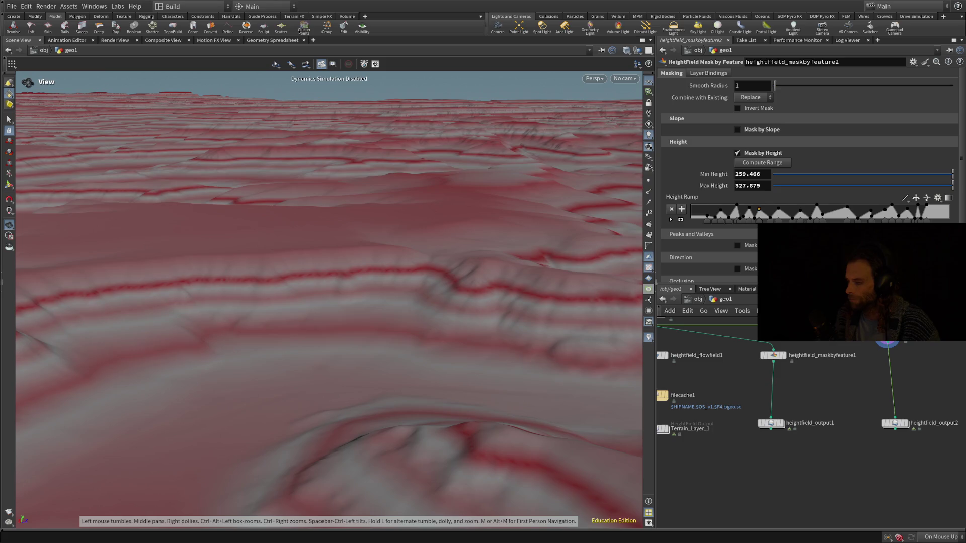
Drag the pane divider right to widen the 3D viewport.
drag(653, 301, 722, 302)
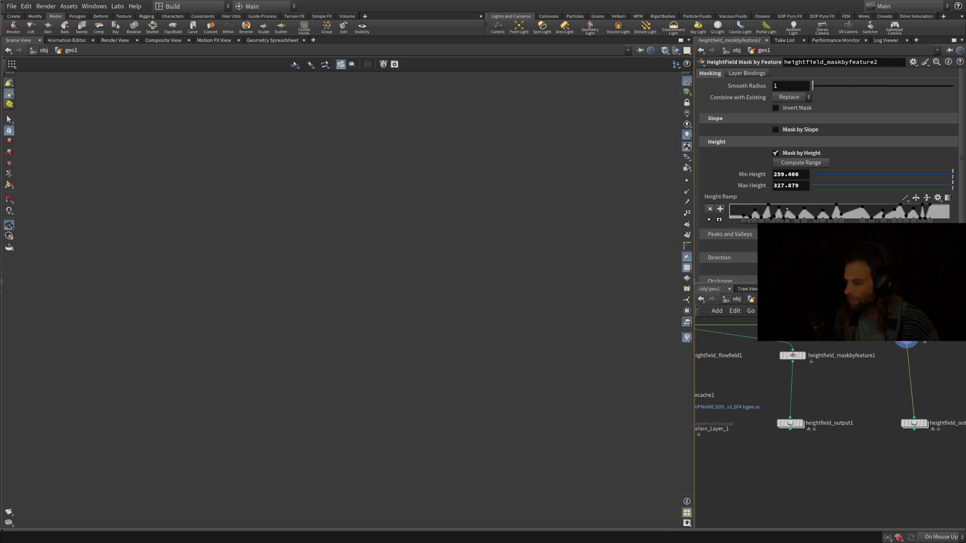
scroll(863, 364, down, 3)
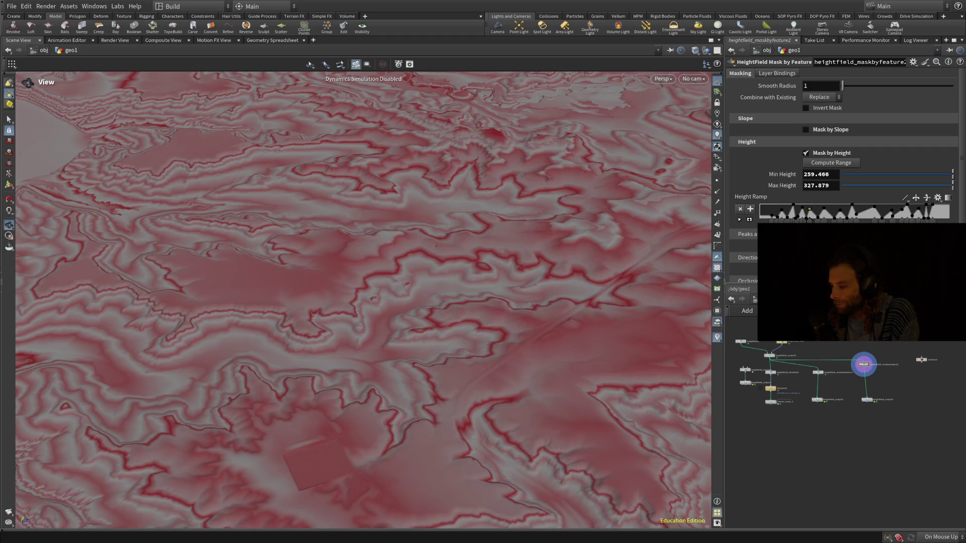
scroll(848, 382, up, 2)
scroll(848, 382, up, 2)
scroll(847, 382, up, 2)
Reframe the network and box-select heightfield_remap1 and heightfield_output3 to show the 16-bit PNG export.
middle_drag(841, 370, 866, 366)
drag(724, 423, 664, 423)
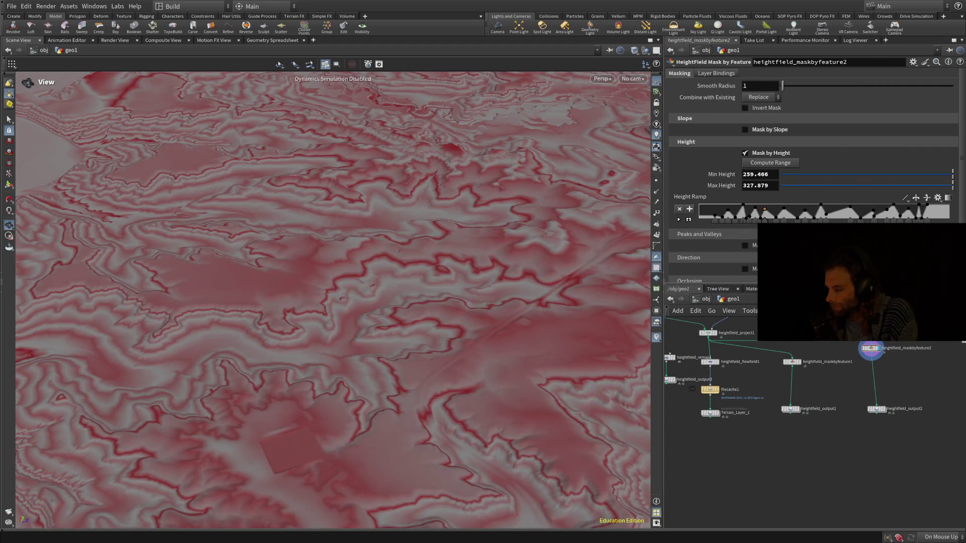
middle_drag(762, 428, 780, 448)
scroll(807, 462, up, 2)
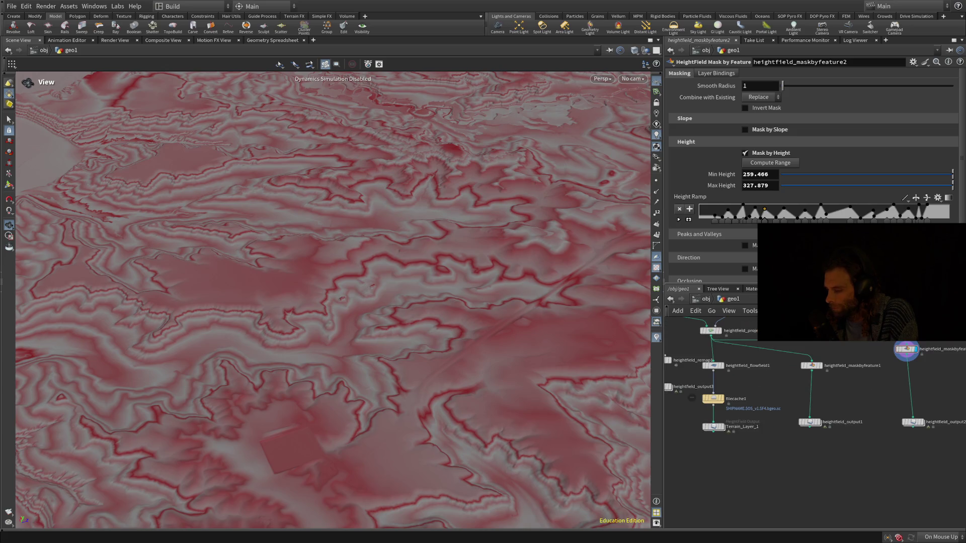
middle_drag(808, 463, 811, 467)
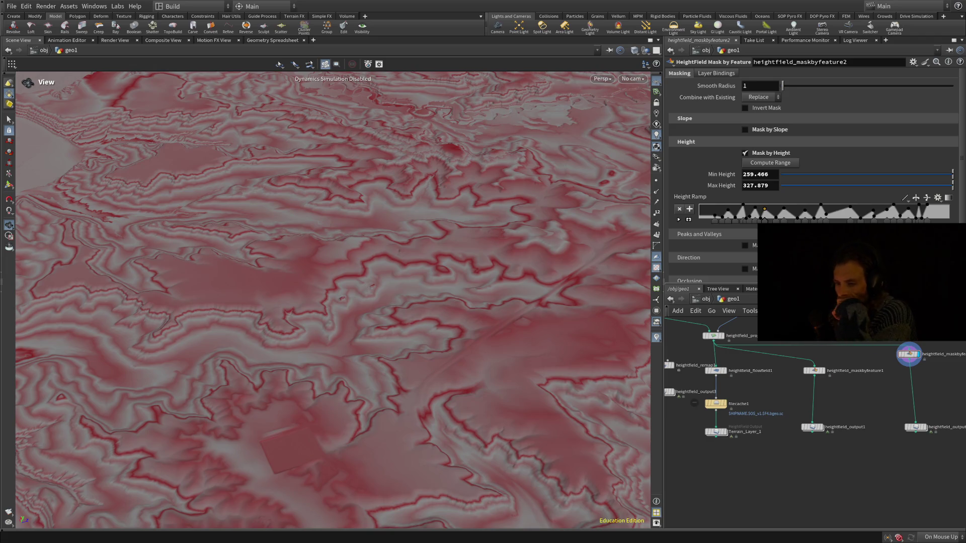
scroll(797, 462, down, 2)
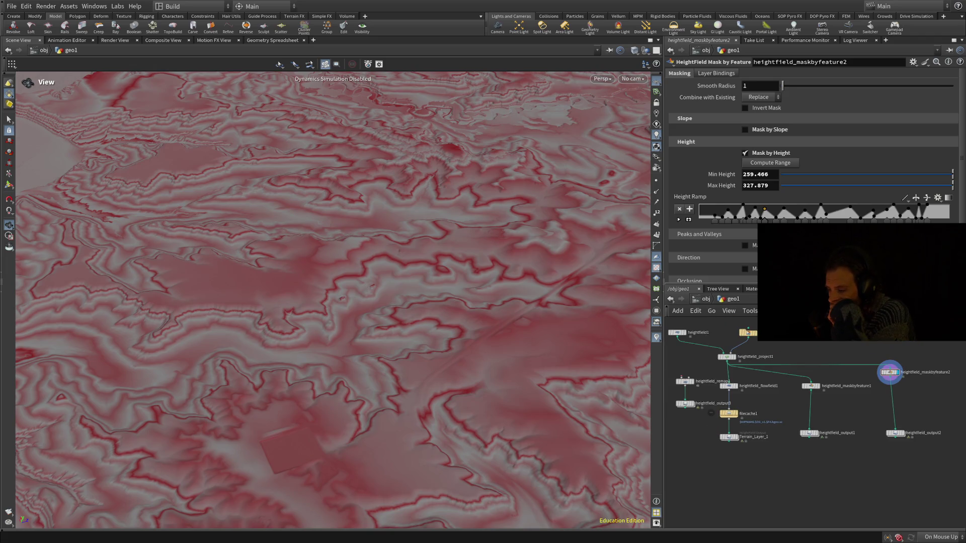
drag(692, 355, 672, 420)
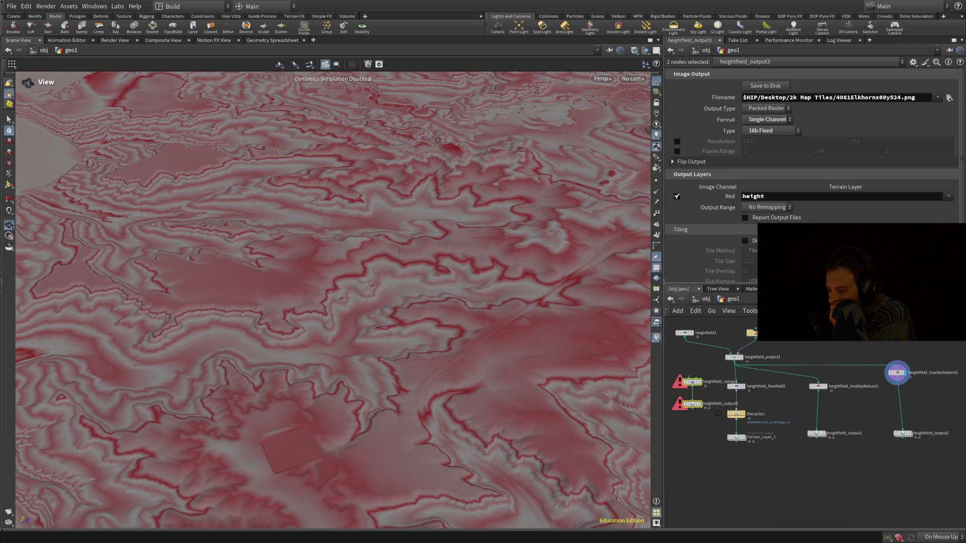
Move the remap and output nodes down-left and tilt the view to a low horizon angle.
drag(692, 382, 673, 405)
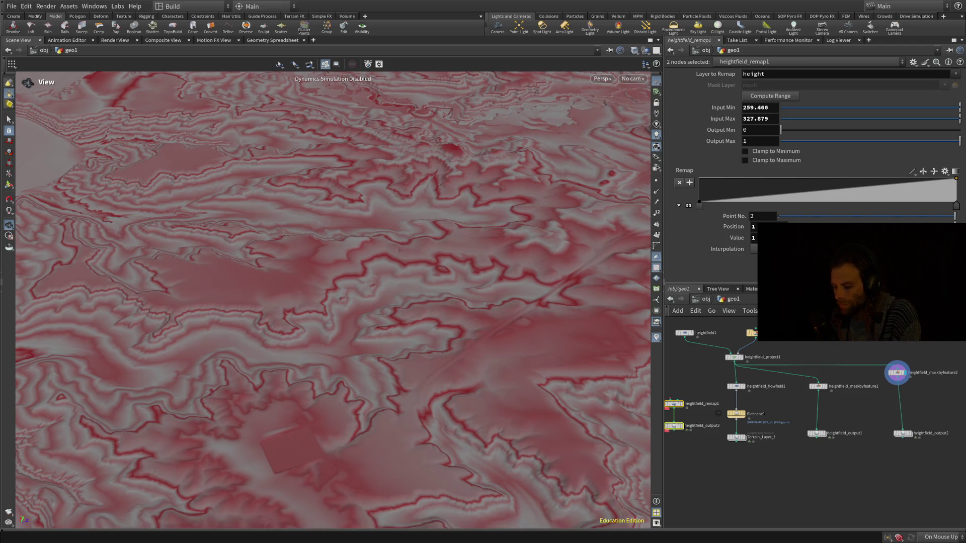
drag(333, 226, 333, 339)
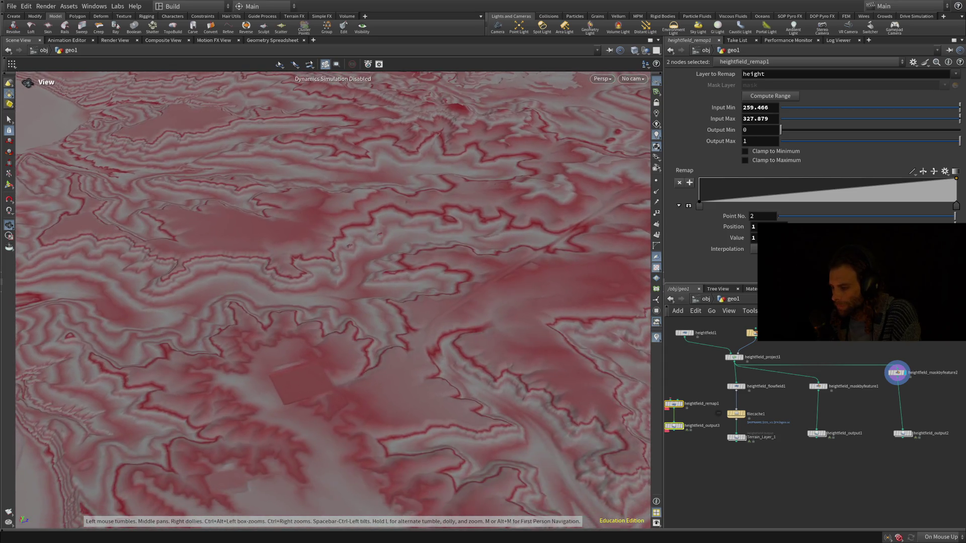
drag(333, 302, 332, 337)
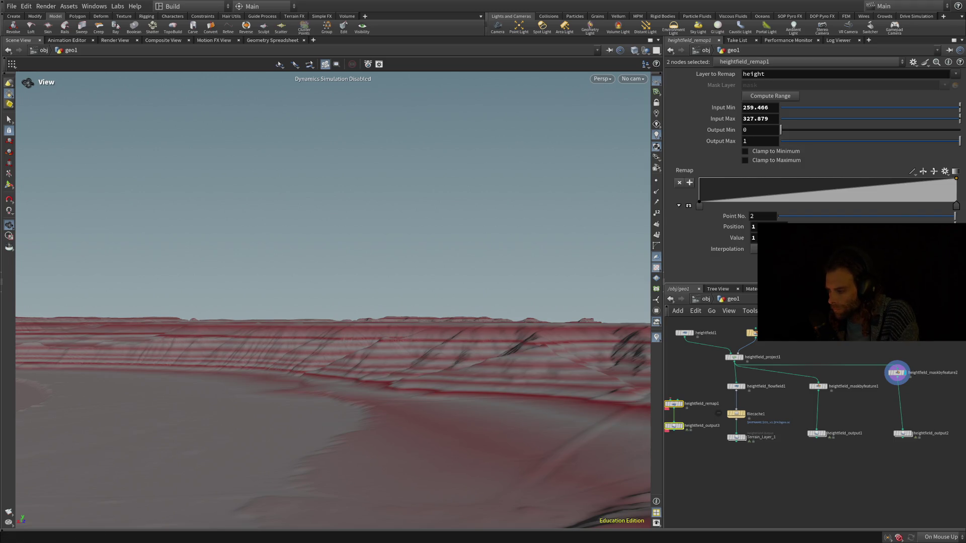
Show heightfield_maskbyfeature2's parameters and select a Height Ramp key.
click(896, 372)
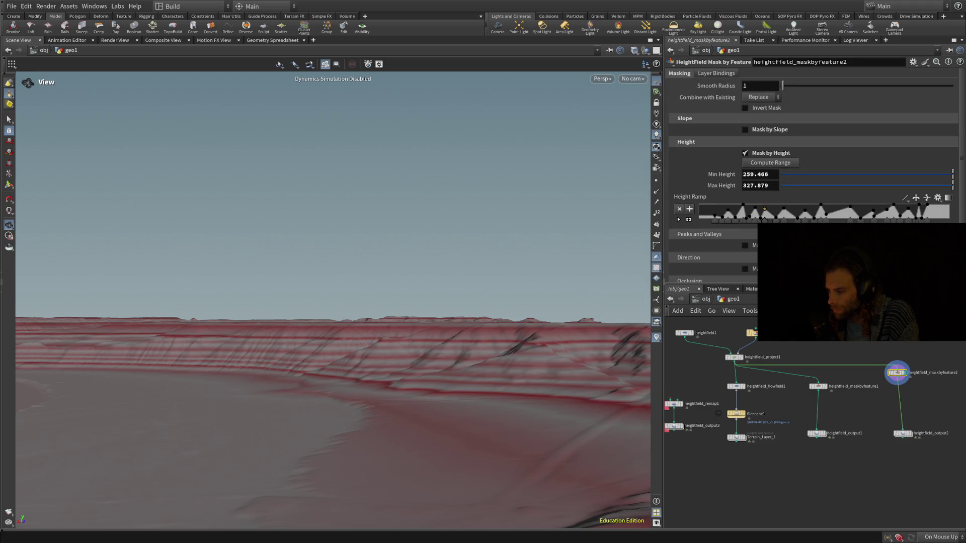
click(798, 219)
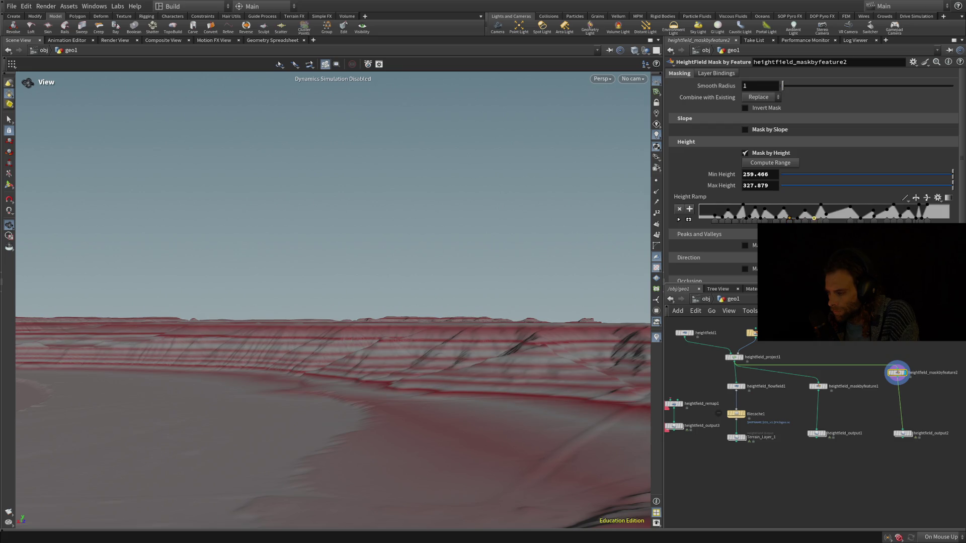
Nudge Height Ramp keys, lower one near zero, then undo that change with Ctrl+Z.
drag(814, 218, 816, 219)
click(821, 220)
drag(821, 206, 821, 220)
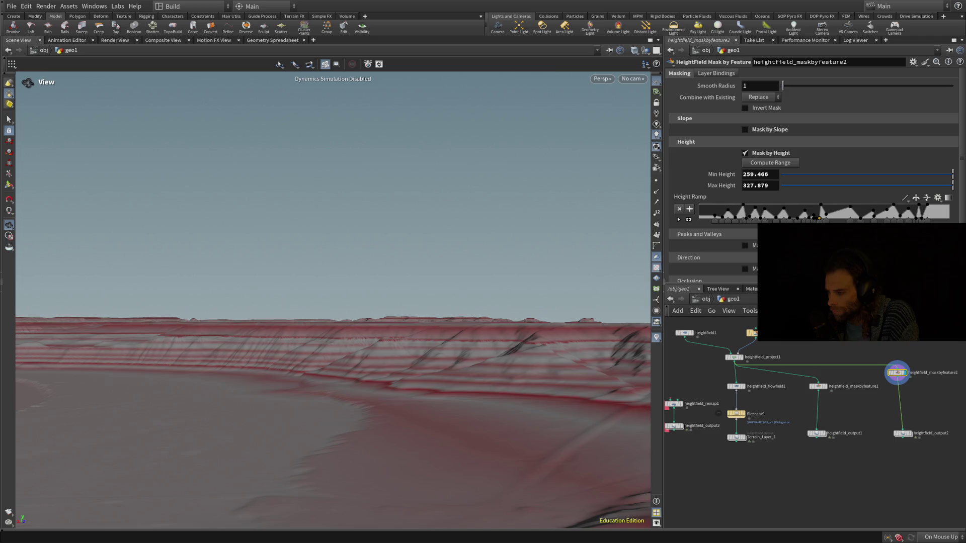
drag(820, 218, 814, 220)
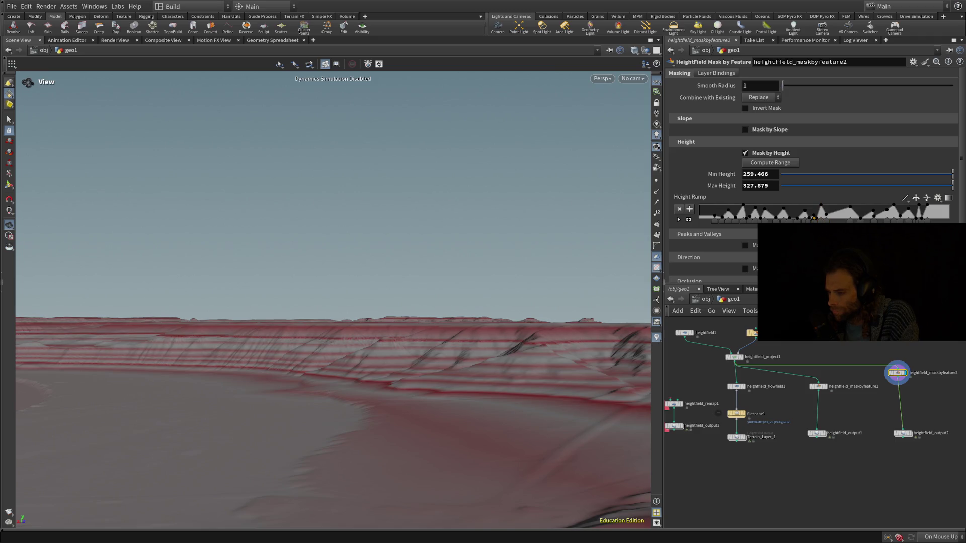
key(ctrl+z)
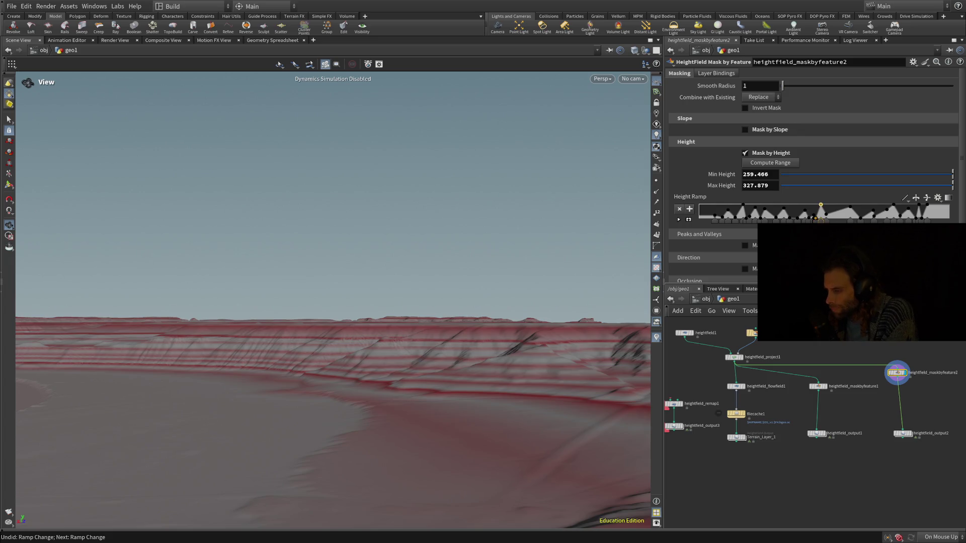
Select the bottom key beside the ramp peak and raise it slightly, striping the terrain.
click(820, 205)
click(815, 218)
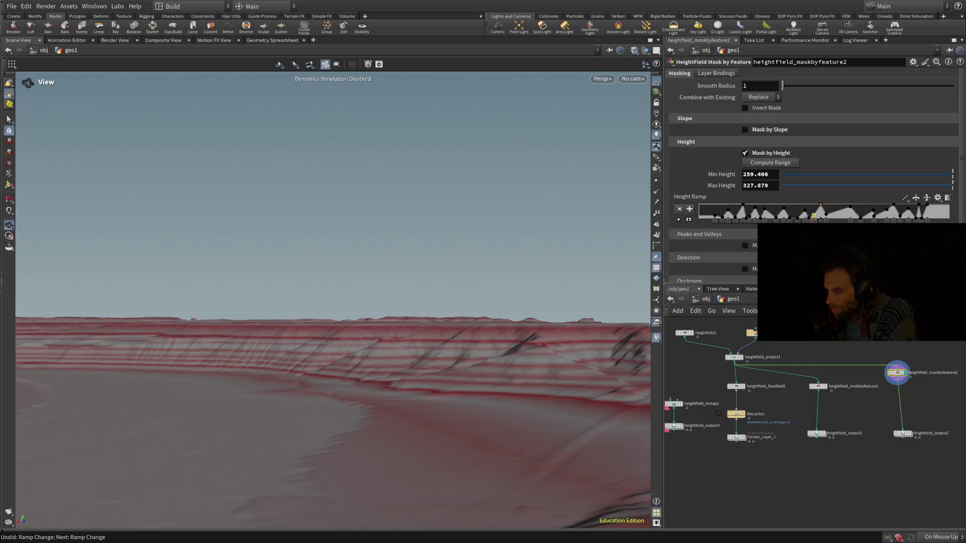
click(814, 217)
drag(814, 215, 814, 211)
scroll(332, 340, up, 2)
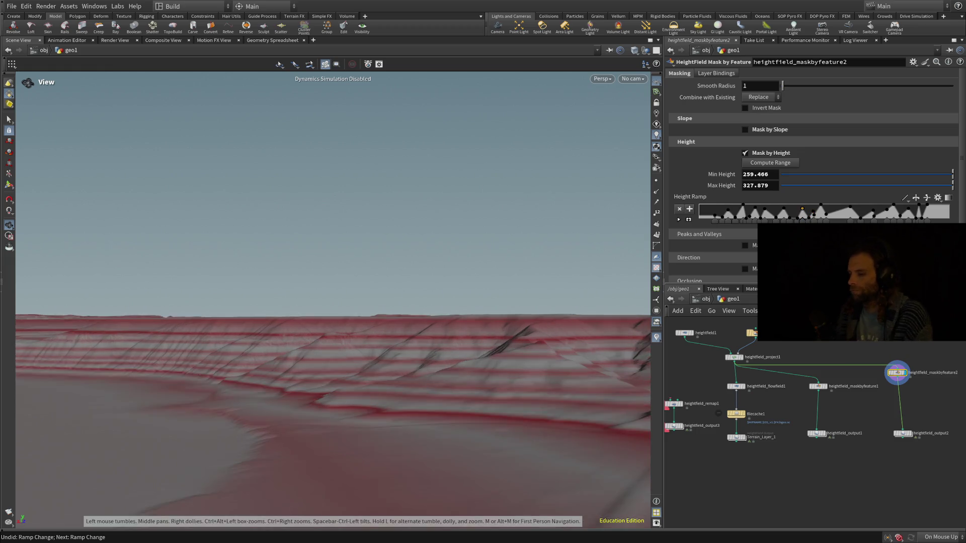
Orbit the view to look down over the striped terrain before opening the Python shell.
mouse_move(332, 227)
mouse_down()
mouse_move(332, 340)
mouse_move(332, 227)
mouse_up()
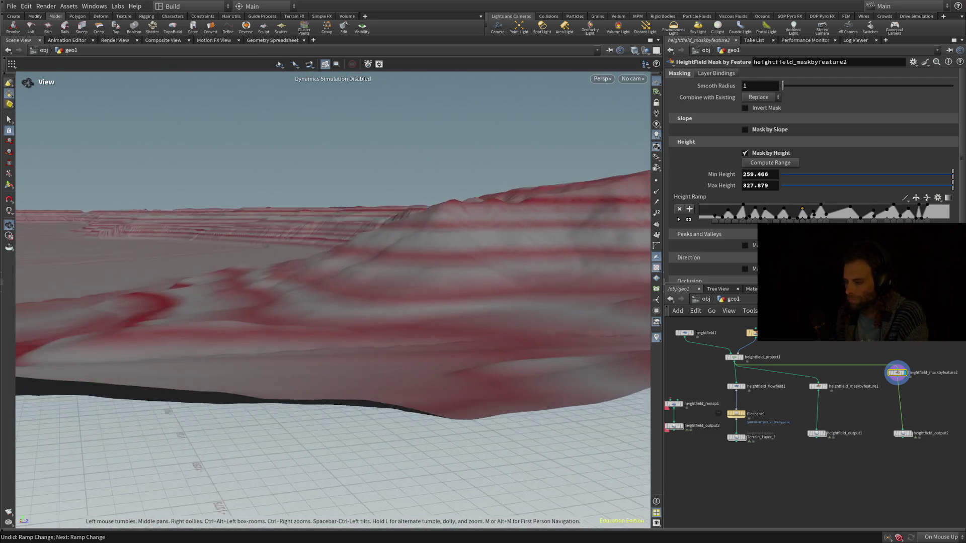
drag(332, 227, 333, 339)
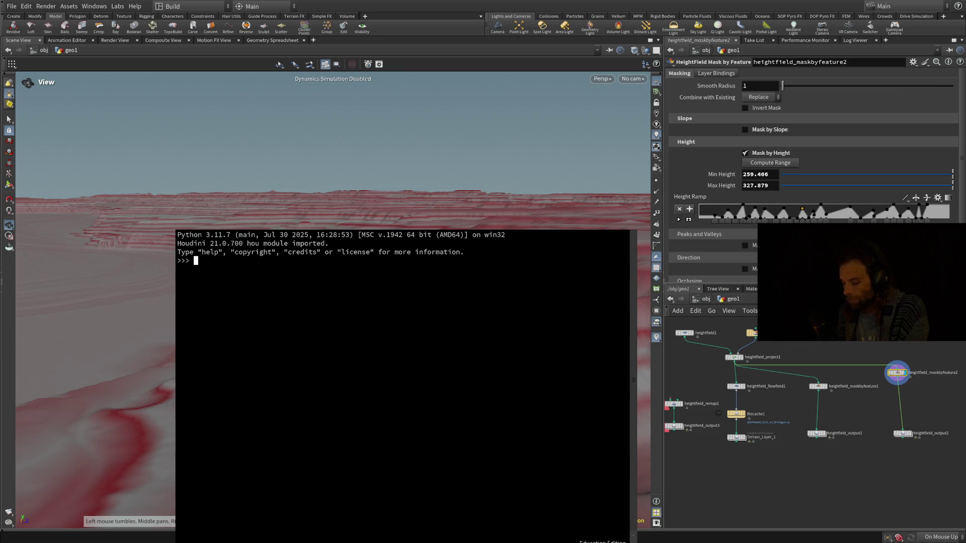
Run the pasted hou createNode("geo") script in the Python shell to add a geo node under /obj.
text(import hou # Create a 'geo' node under /obj parent = hou.node("/obj") geo_node = parent.createNode("geo"))
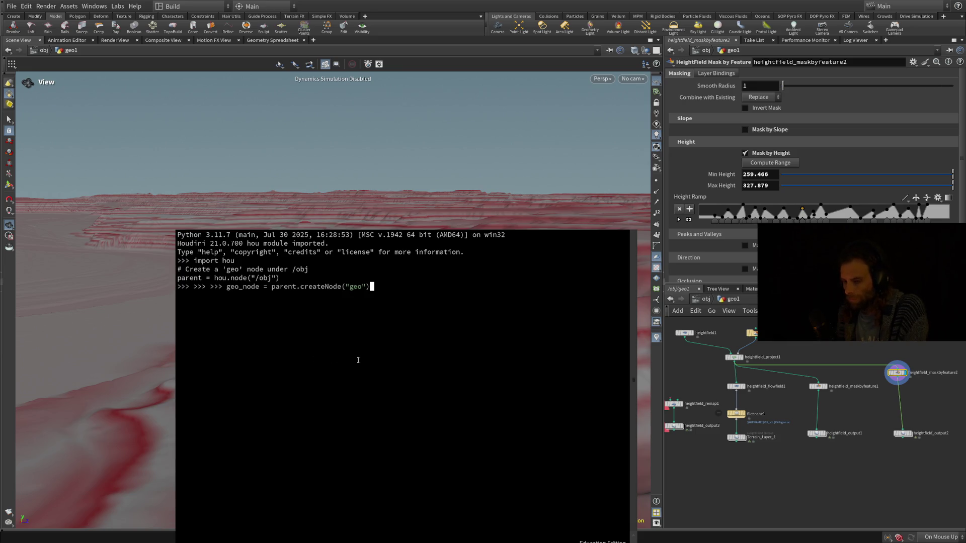
key(Return)
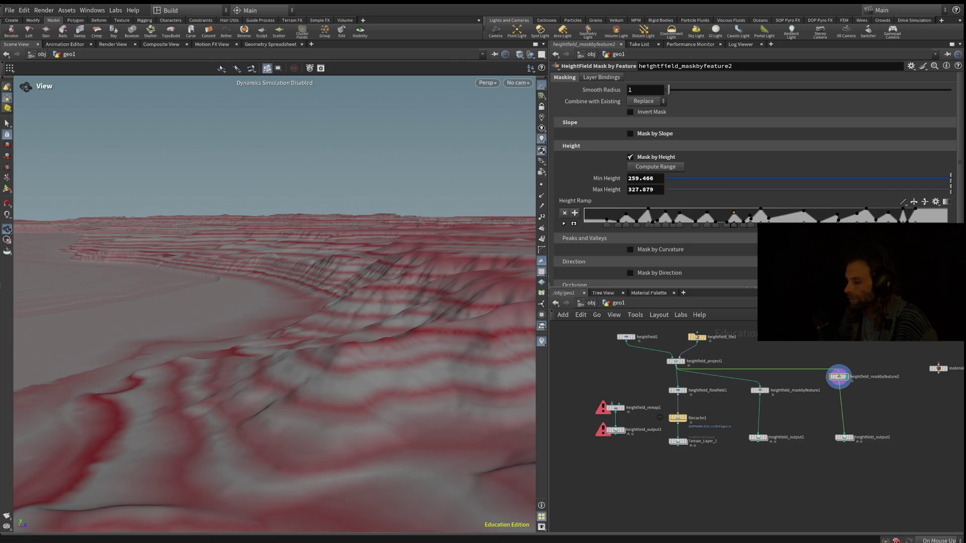
scroll(772, 350, up, 2)
scroll(586, 347, up, 2)
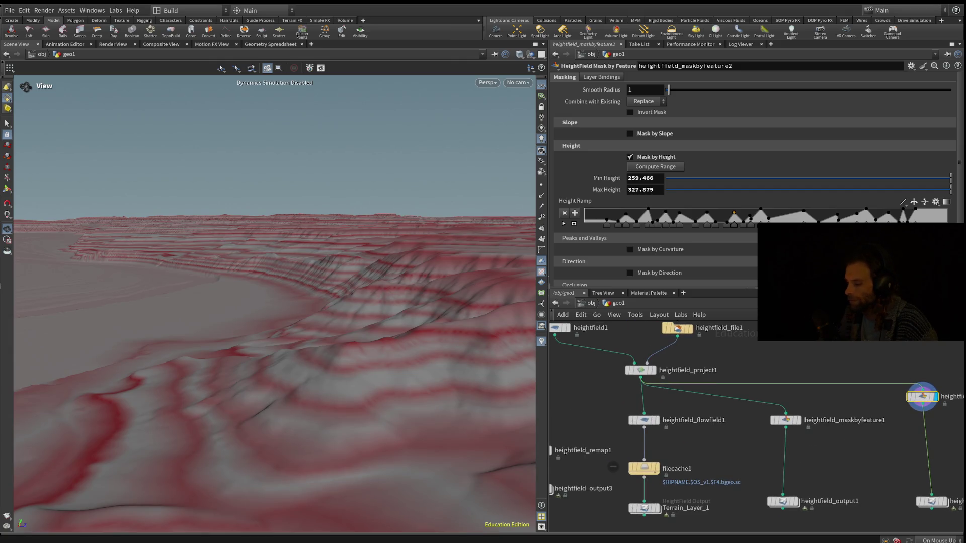
Dive into heightfield_flowfield1 to see slump_water and copy_flow_to_mask, then return to geo1.
double_click(642, 418)
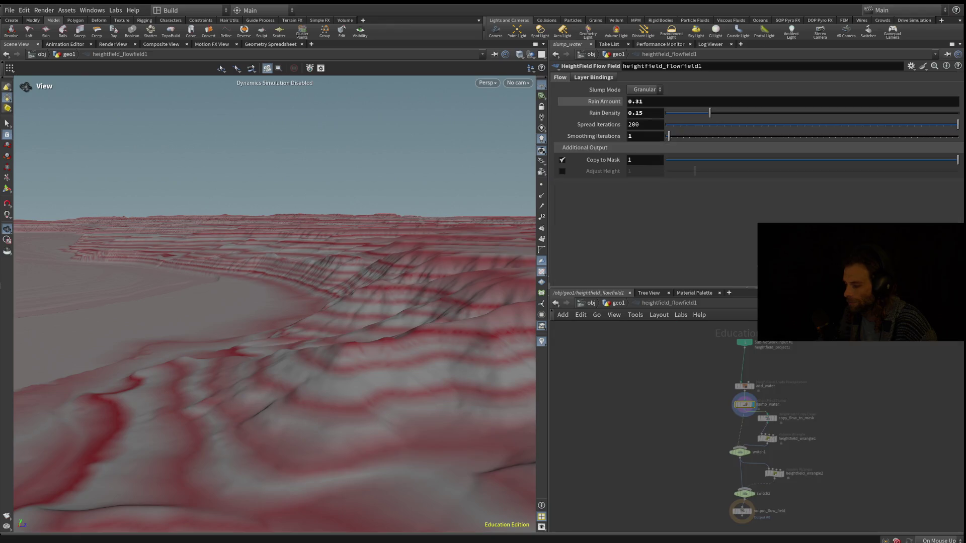
scroll(789, 413, up, 2)
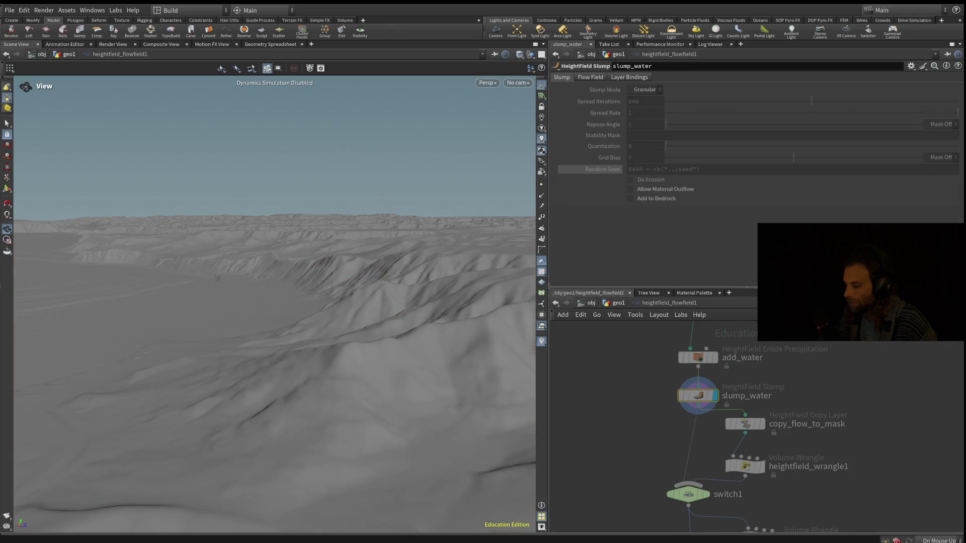
click(556, 54)
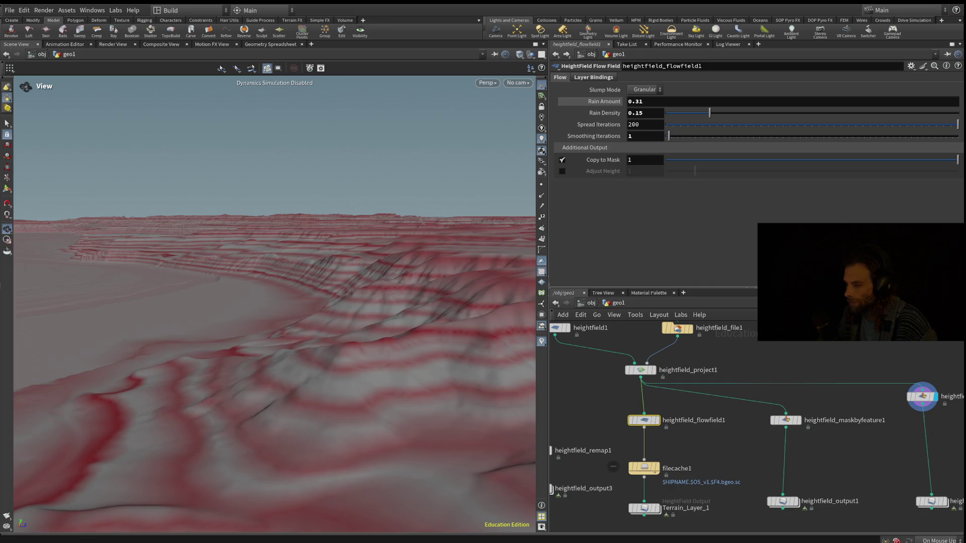
mouse_move(663, 457)
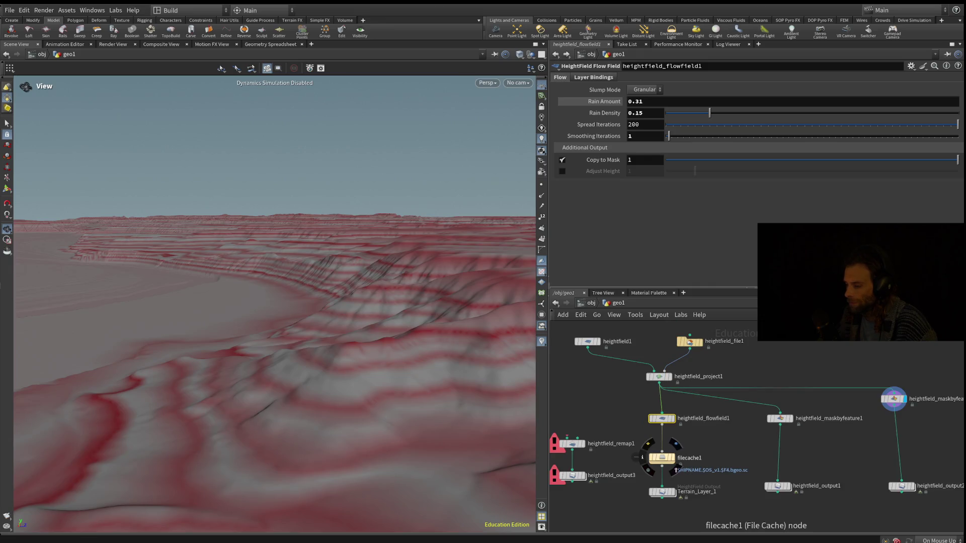
Remove the old wires into heightfield_maskbyfeature1, tidy the chain and display heightfield_project1.
middle_drag(636, 457, 625, 417)
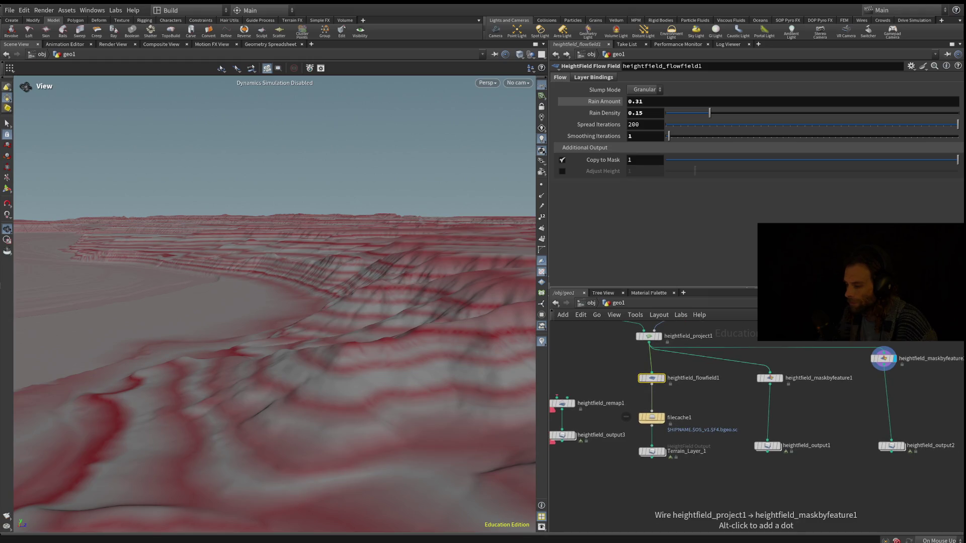
click(710, 349)
key(Delete)
click(710, 349)
key(Delete)
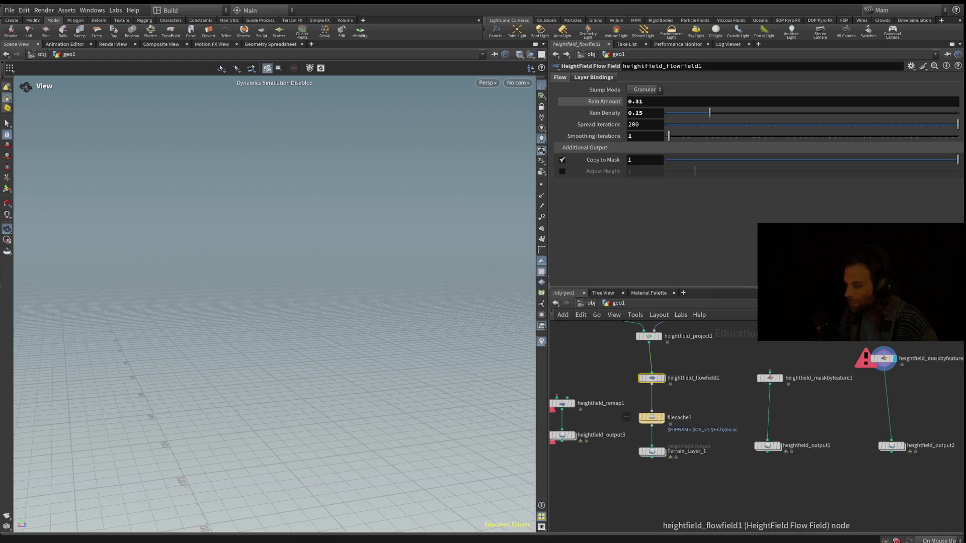
drag(651, 378, 652, 361)
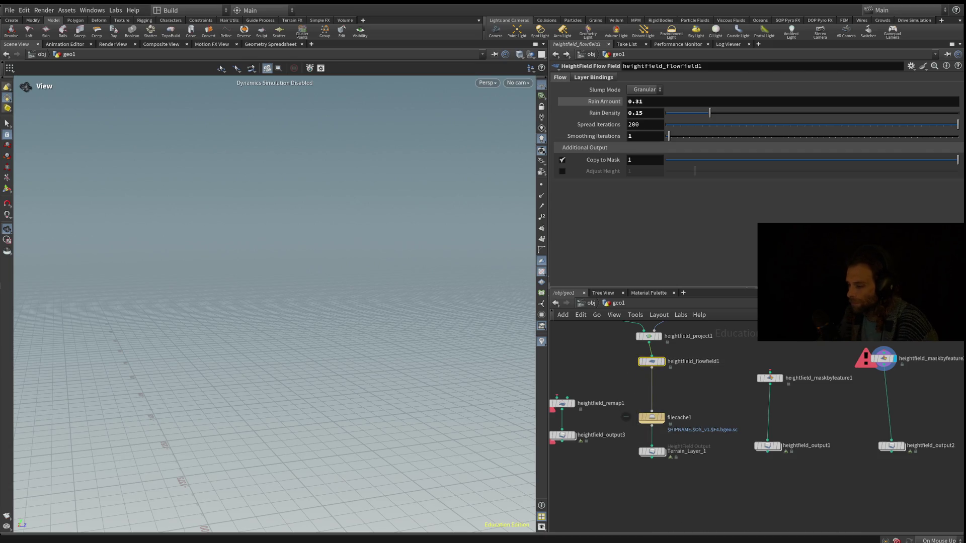
drag(651, 417, 651, 387)
mouse_move(768, 377)
mouse_down()
mouse_move(749, 411)
mouse_move(768, 386)
mouse_up()
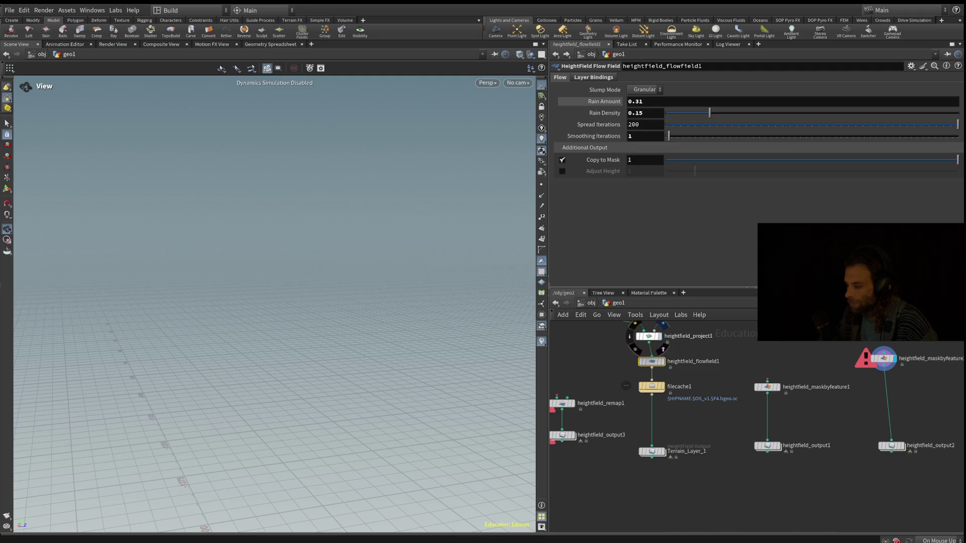
click(659, 336)
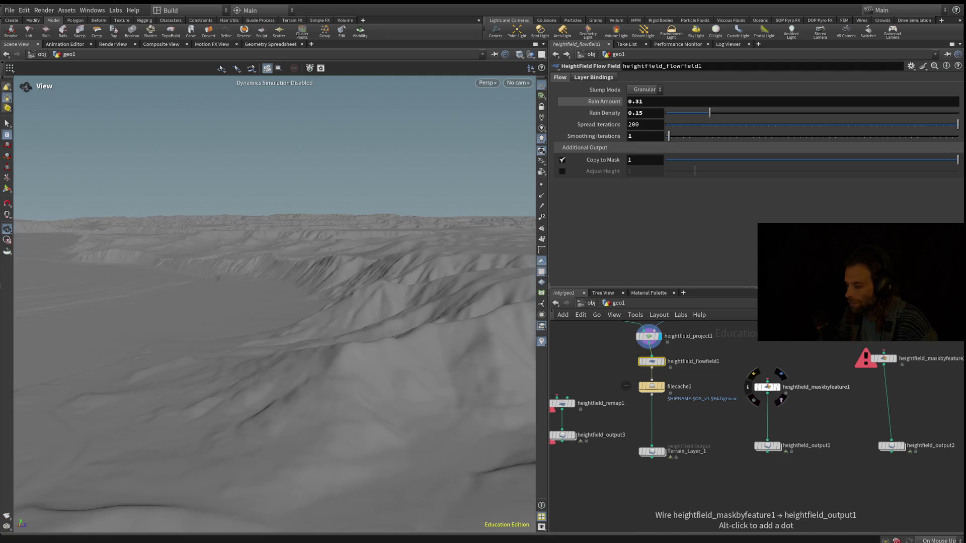
Insert heightfield_maskbyfeature1 and maskbyfeature2 into the chain between filecache1 and Terrain_Layer_1.
drag(767, 388, 653, 414)
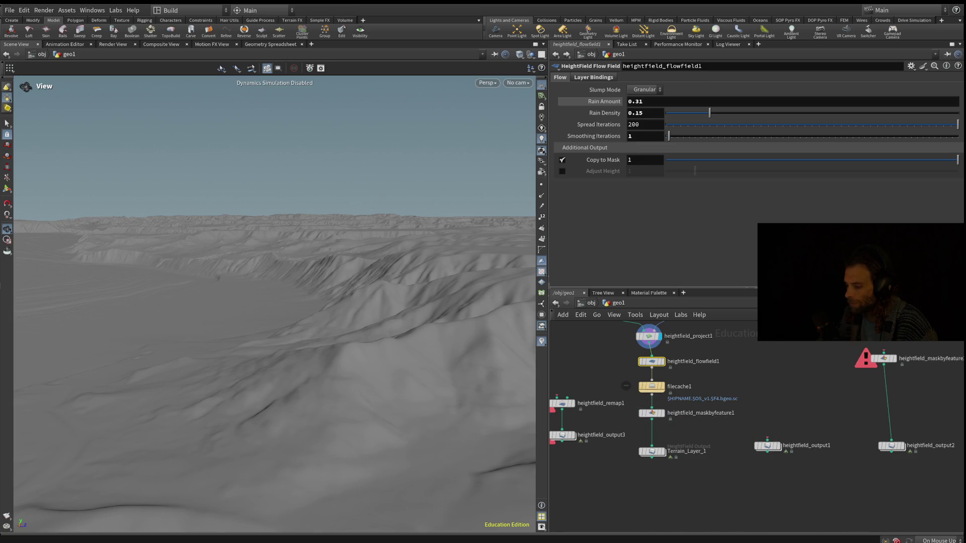
drag(652, 451, 653, 479)
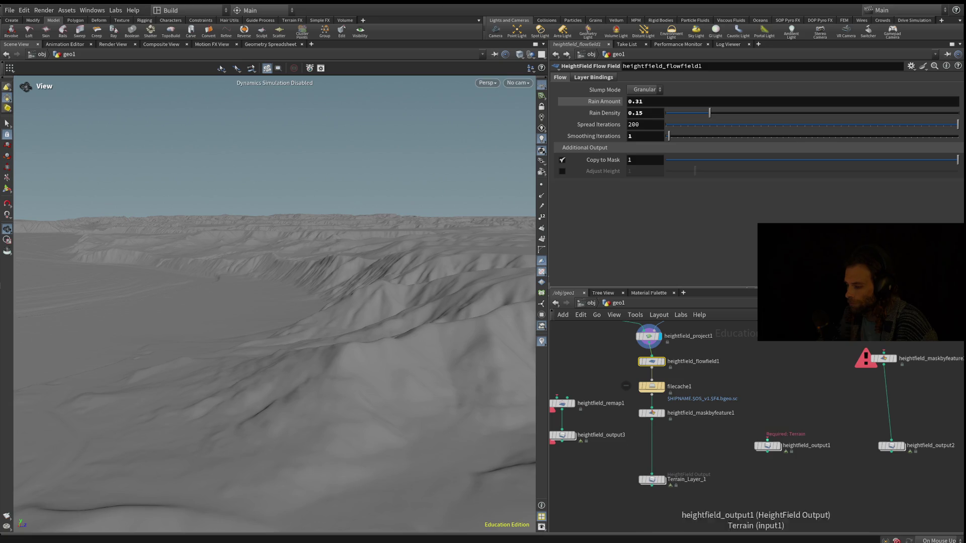
drag(768, 446, 783, 480)
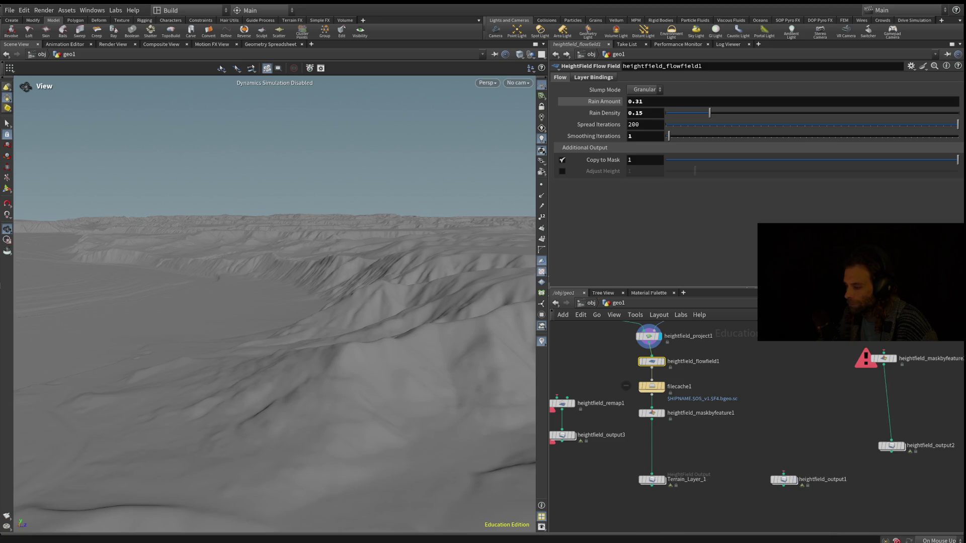
drag(883, 359, 667, 446)
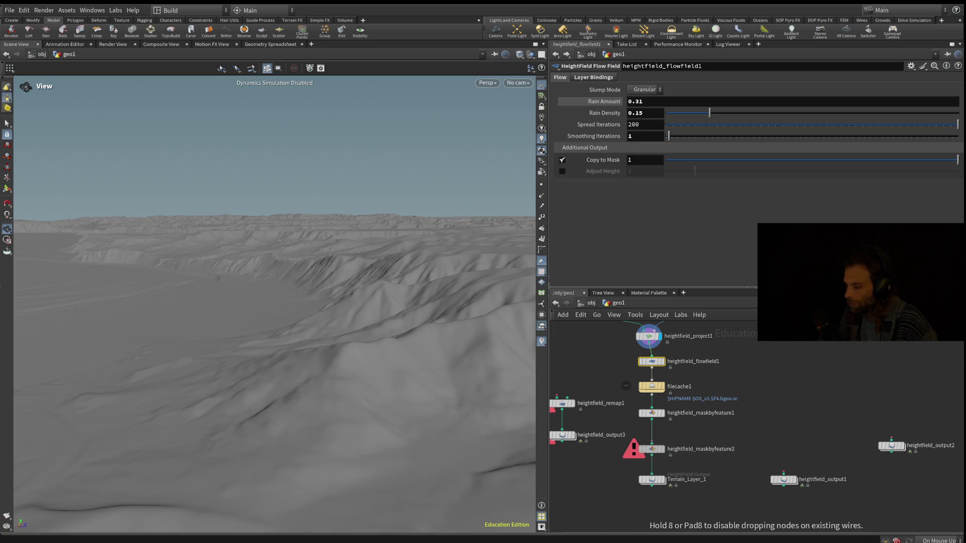
drag(668, 445, 691, 458)
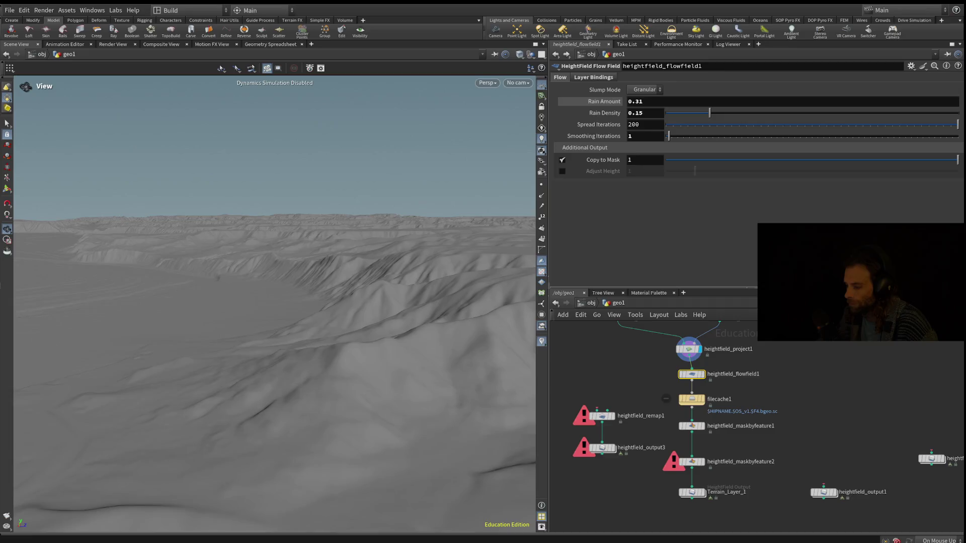
mouse_move(652, 449)
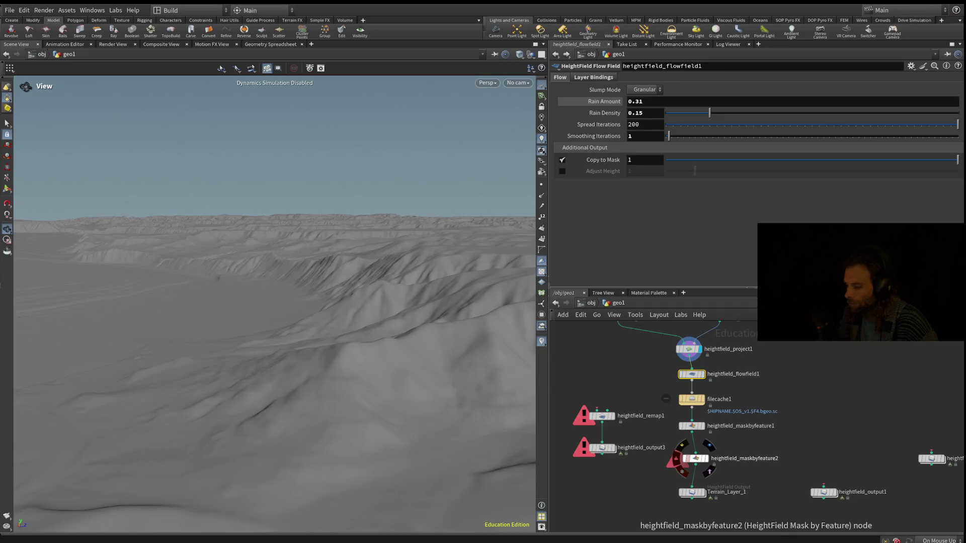
Toggle bypass on maskbyfeature2 and compare its height mask with maskbyfeature1's occlusion mask.
click(682, 447)
click(681, 447)
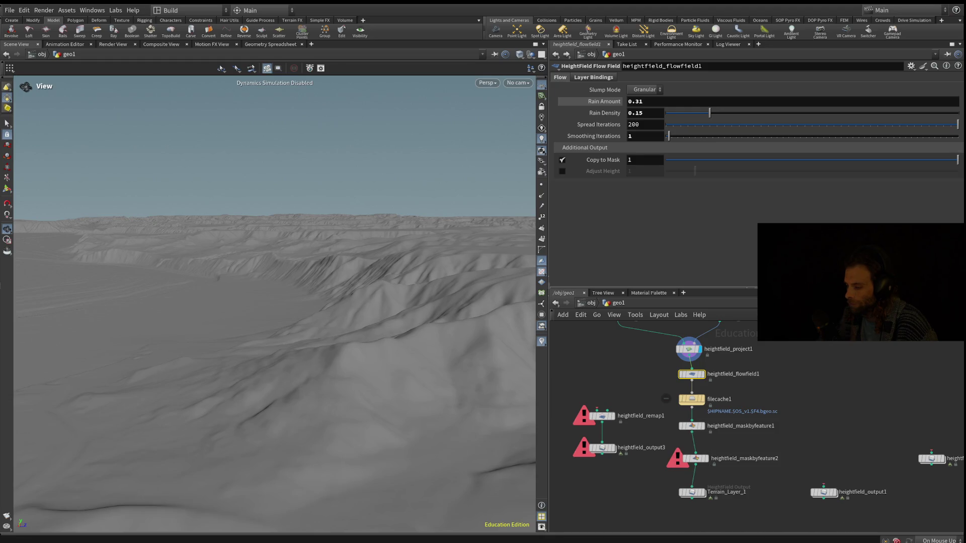
click(694, 458)
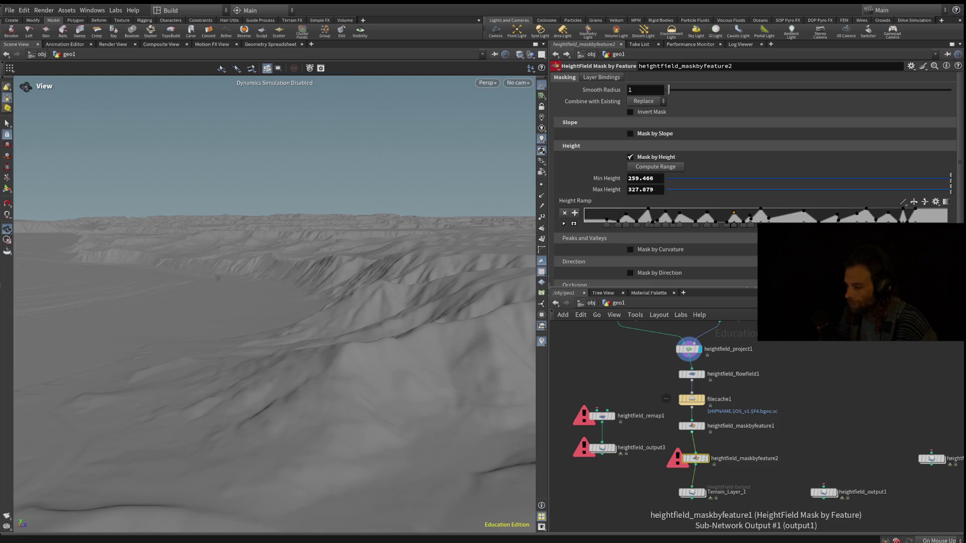
click(691, 426)
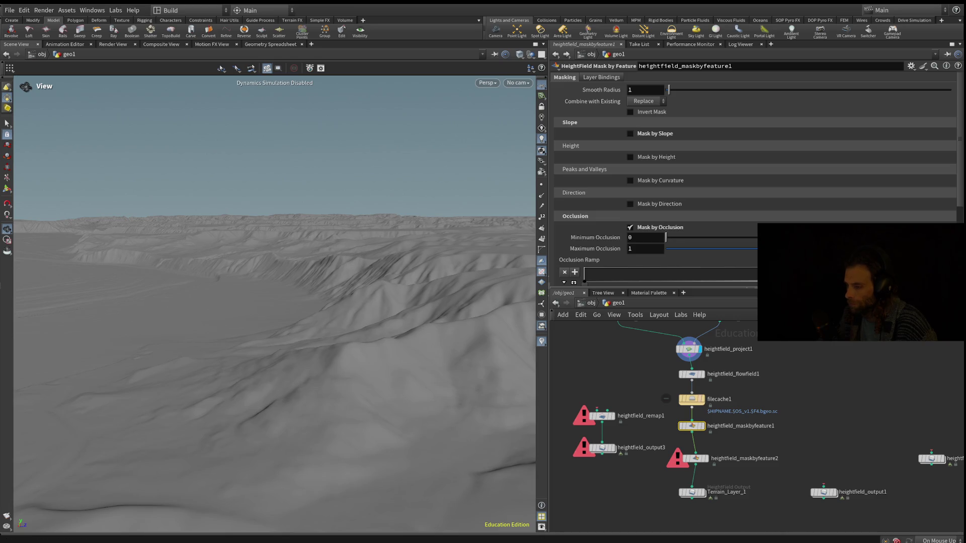
click(695, 458)
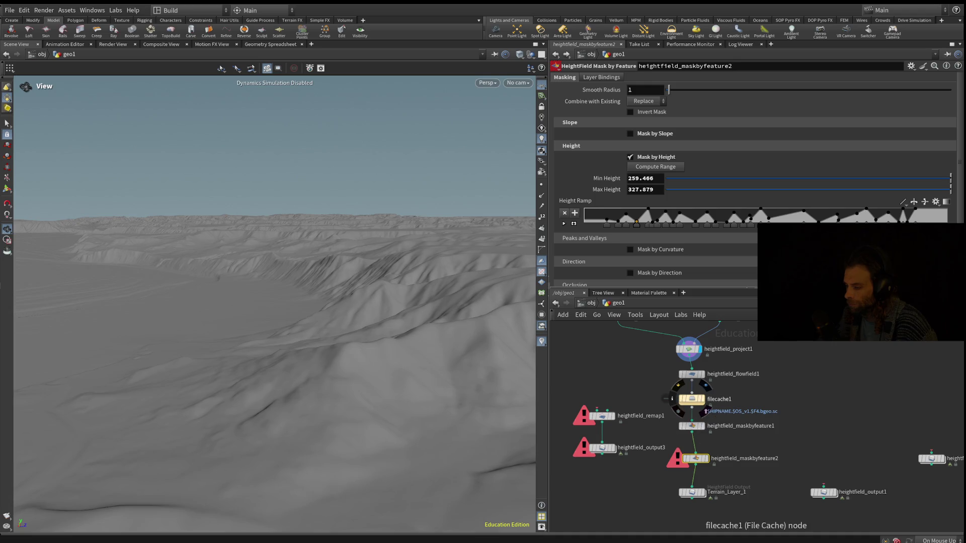
Select filecache1 and start saving its cached geometry to disk.
click(692, 399)
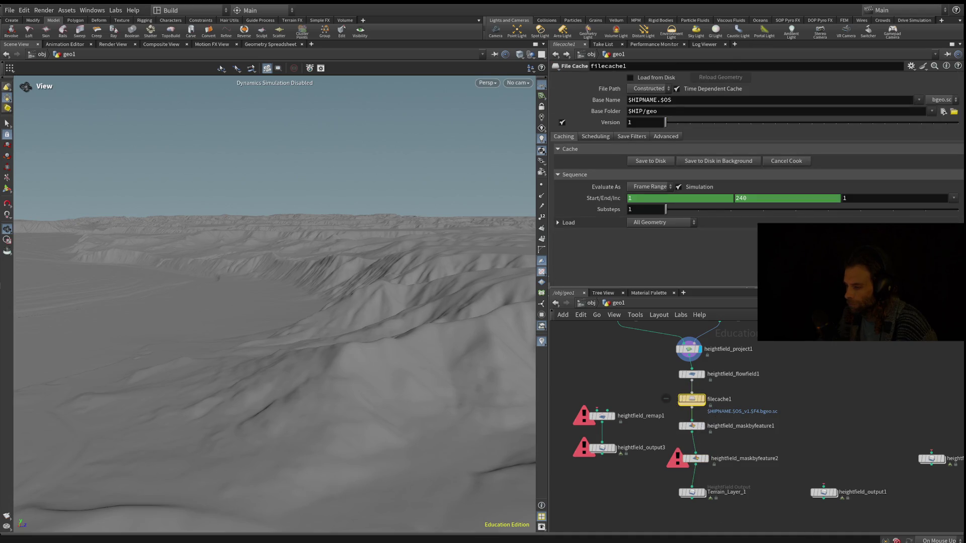
click(651, 161)
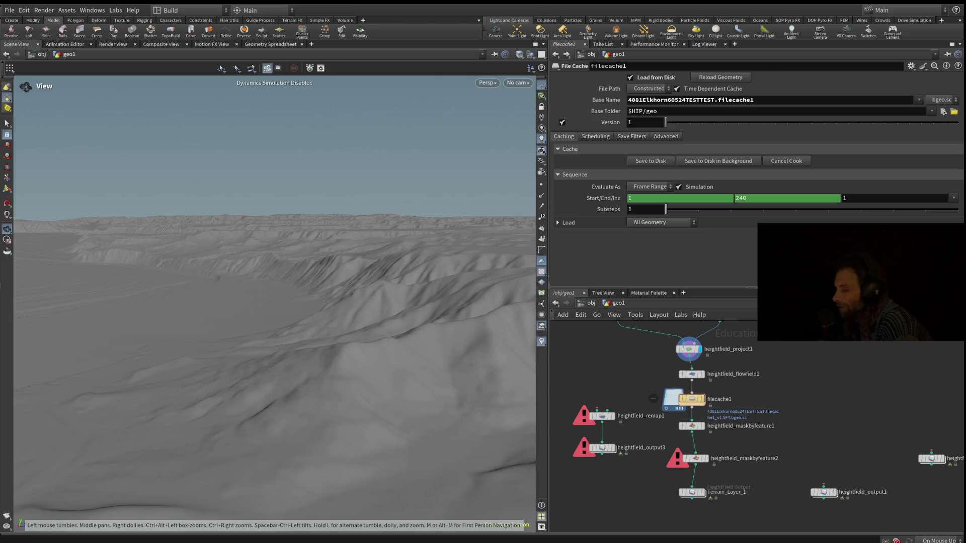
Orbit across the terrain and show heightfield_maskbyfeature2's height mask settings (259.486–327.879).
drag(302, 302, 302, 325)
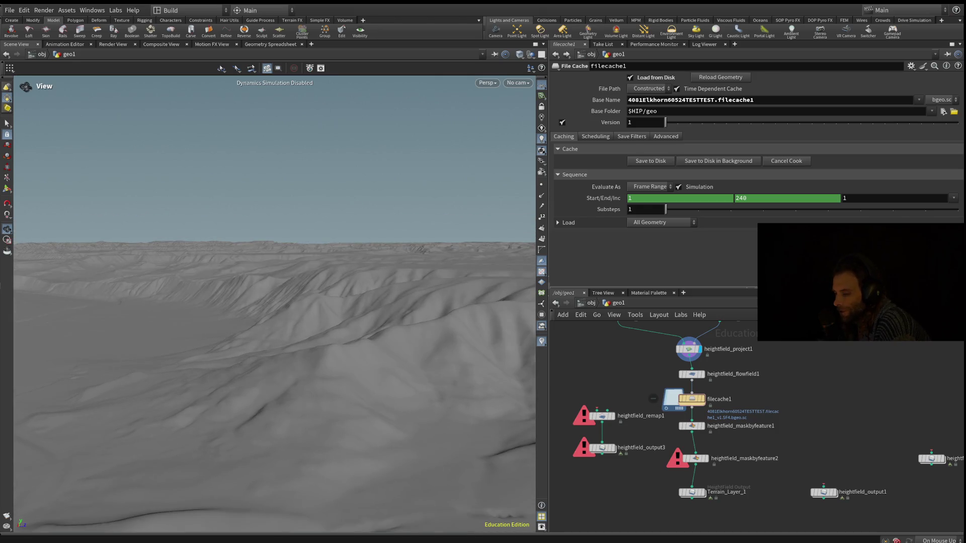
click(693, 458)
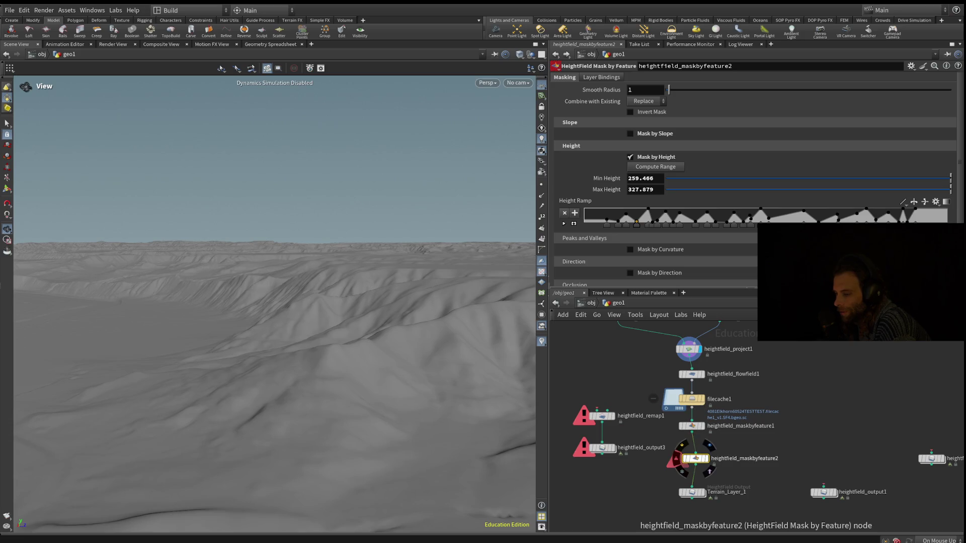
Compare the two mask nodes' settings and turn bypass off on heightfield_maskbyfeature2.
drag(695, 458, 692, 458)
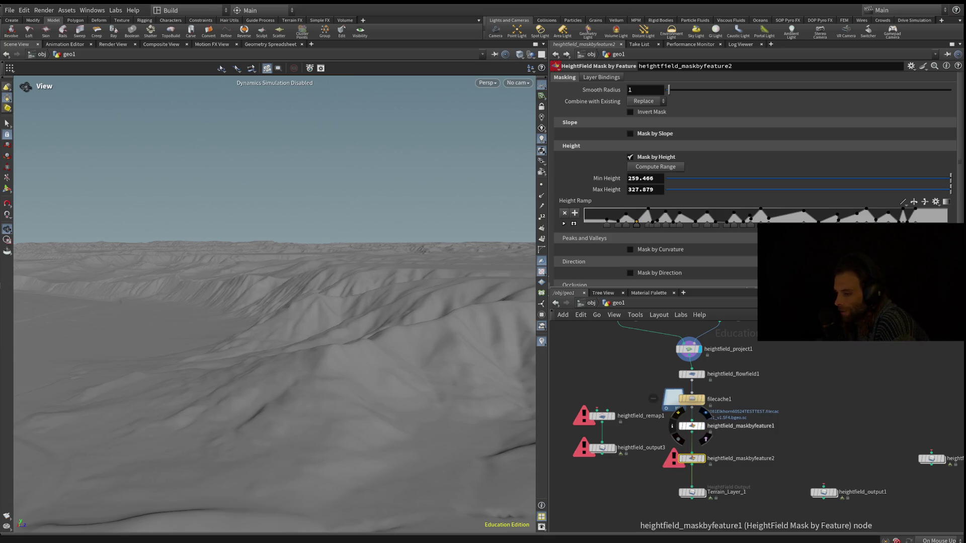
click(691, 426)
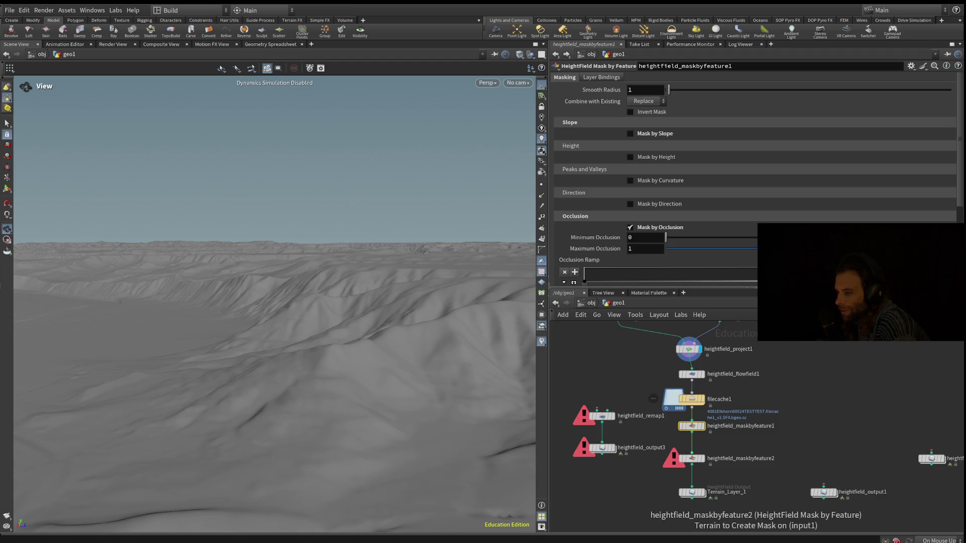
click(691, 458)
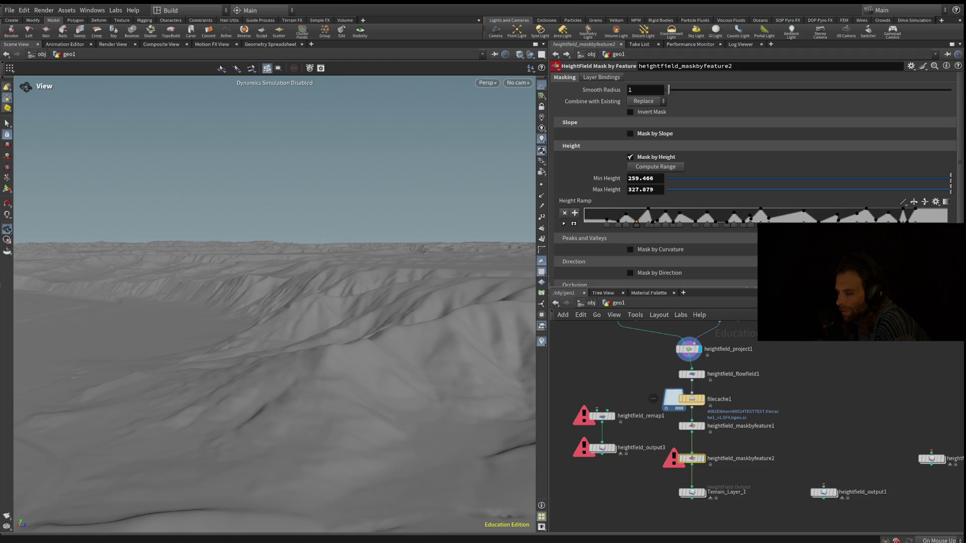
middle_drag(679, 423, 670, 379)
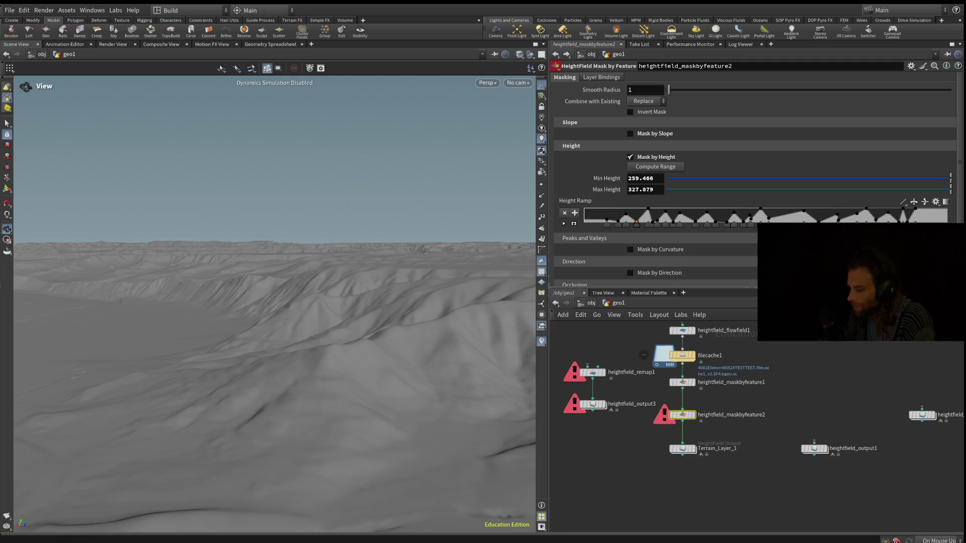
mouse_move(691, 458)
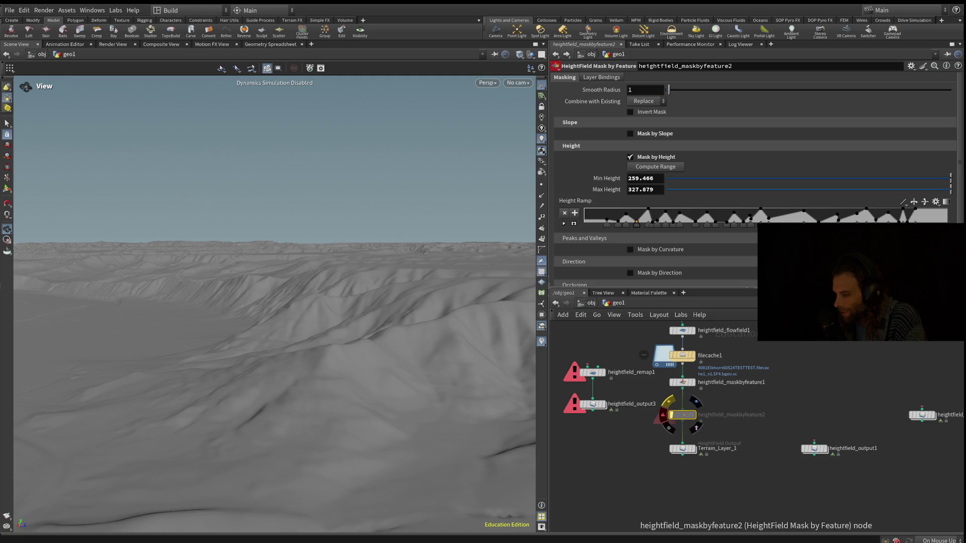
click(668, 402)
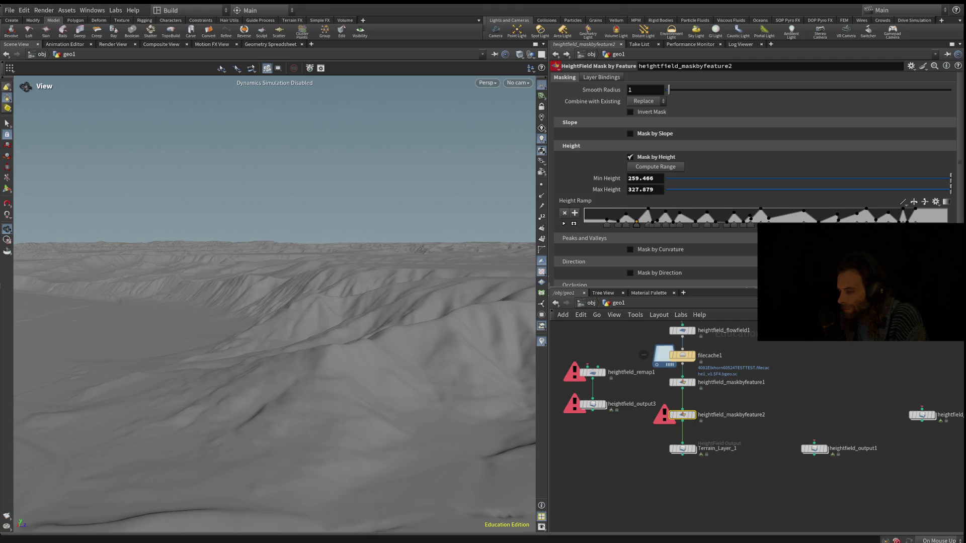
middle_drag(755, 355, 755, 395)
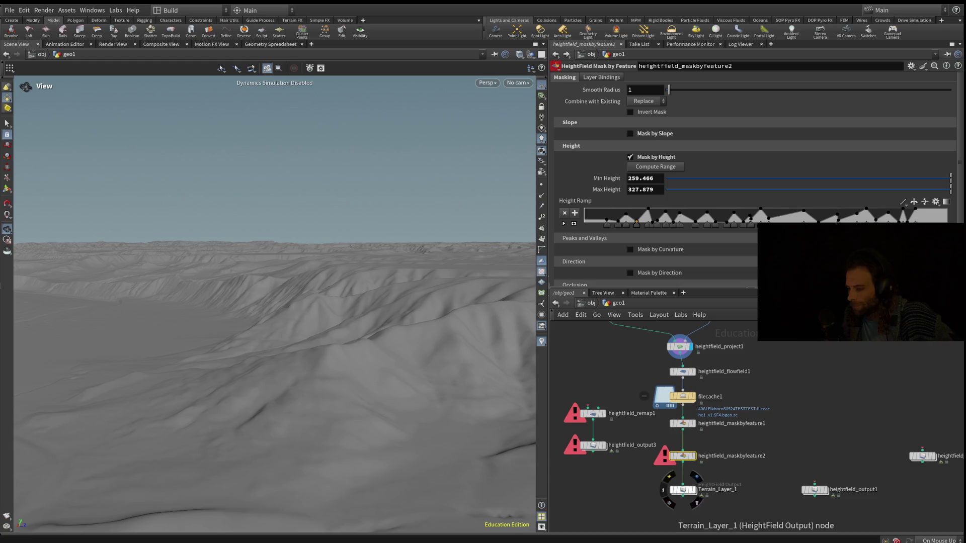
Show Terrain_Layer_1's export settings, writing flowdir.x to the red channel of a 16-bit PNG.
click(683, 489)
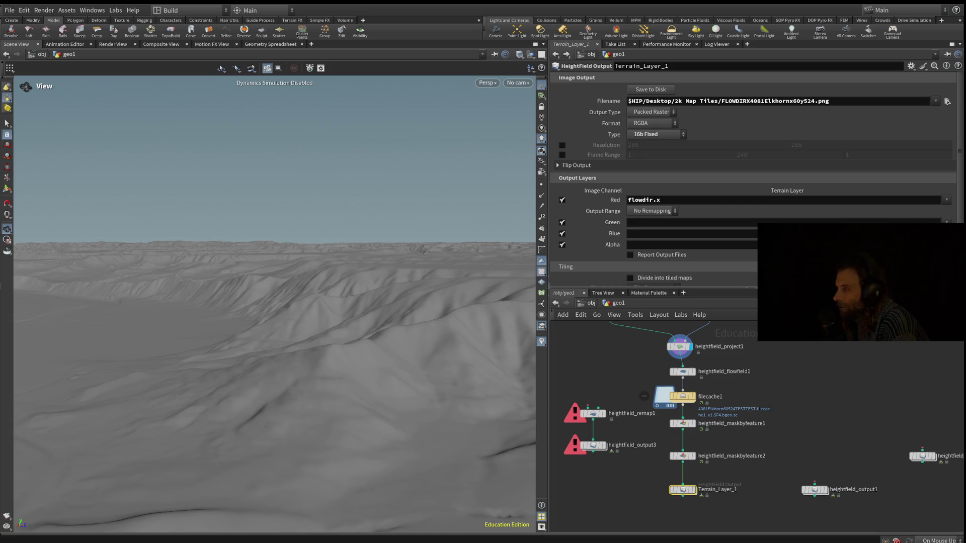
scroll(682, 406, up, 3)
scroll(681, 401, up, 2)
scroll(681, 400, down, 3)
scroll(681, 400, up, 1)
mouse_move(681, 389)
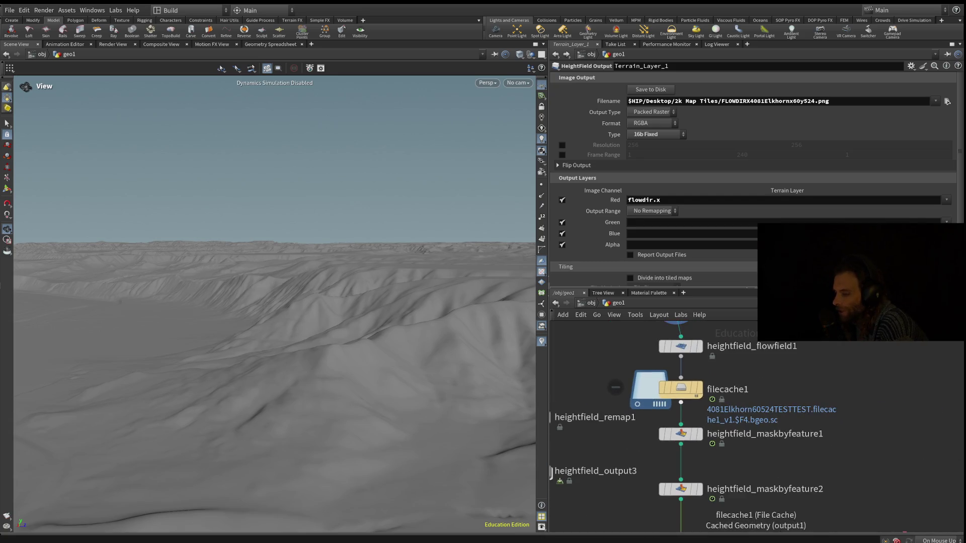
middle_drag(681, 400, 659, 336)
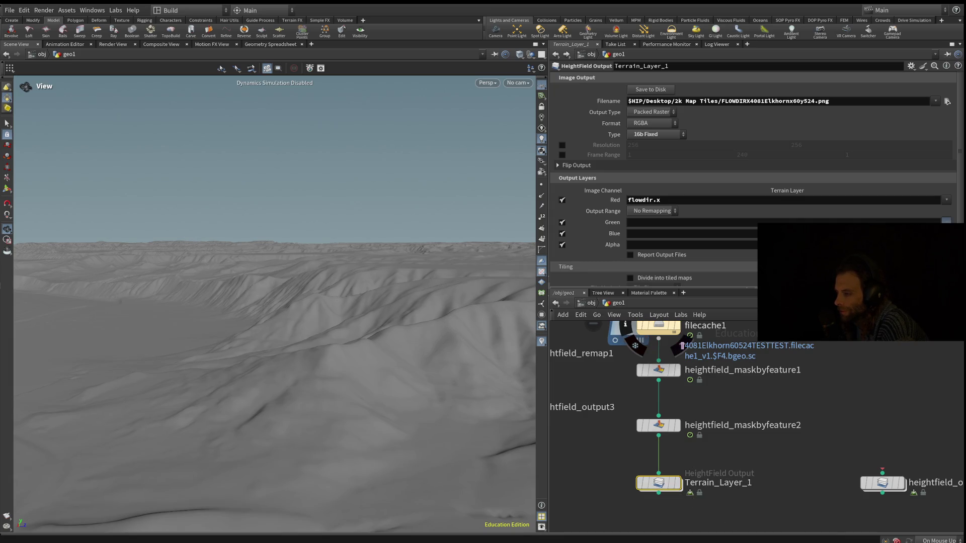
Route the mask layer to green and the height layer to blue in Terrain_Layer_1's output layers.
click(929, 234)
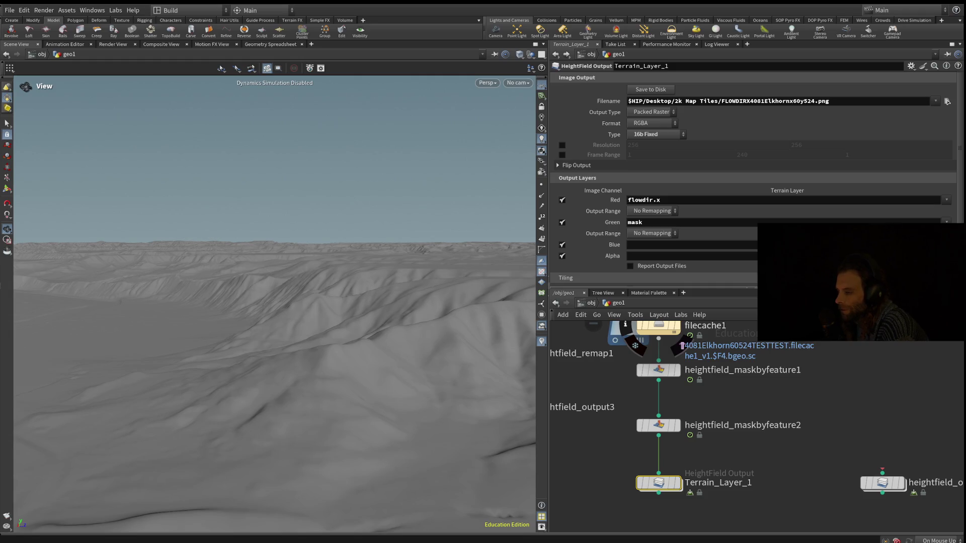
click(928, 256)
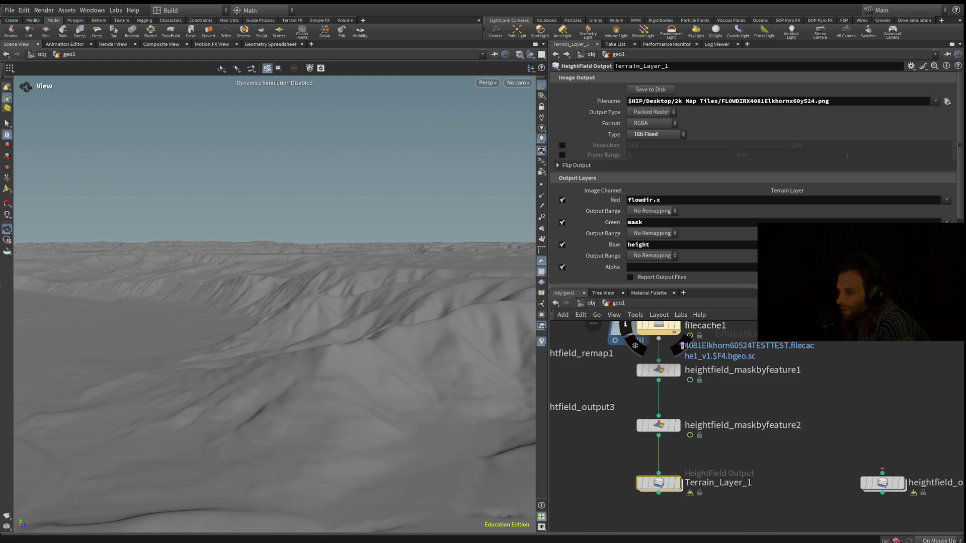
scroll(755, 179, down, 2)
scroll(754, 178, down, 1)
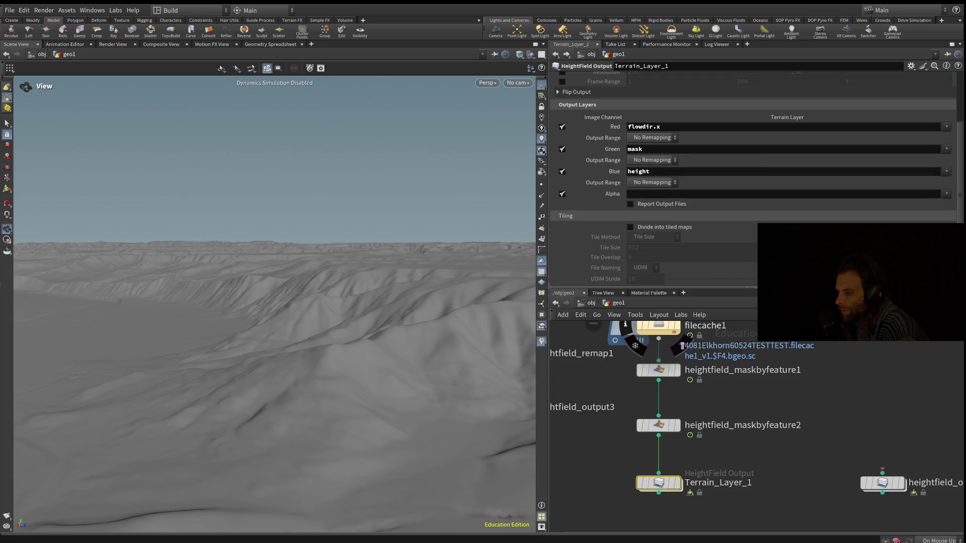
scroll(754, 179, up, 2)
scroll(754, 180, down, 1)
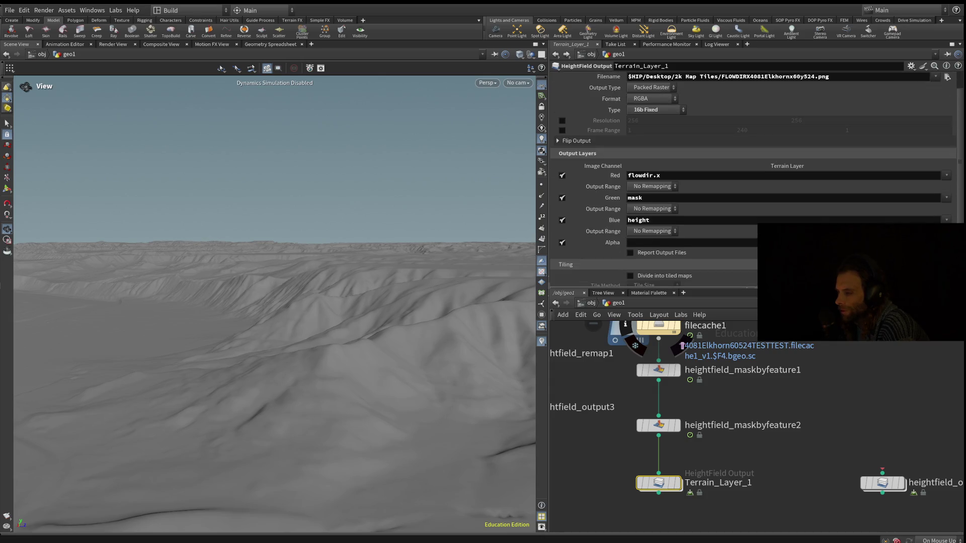
scroll(754, 179, down, 1)
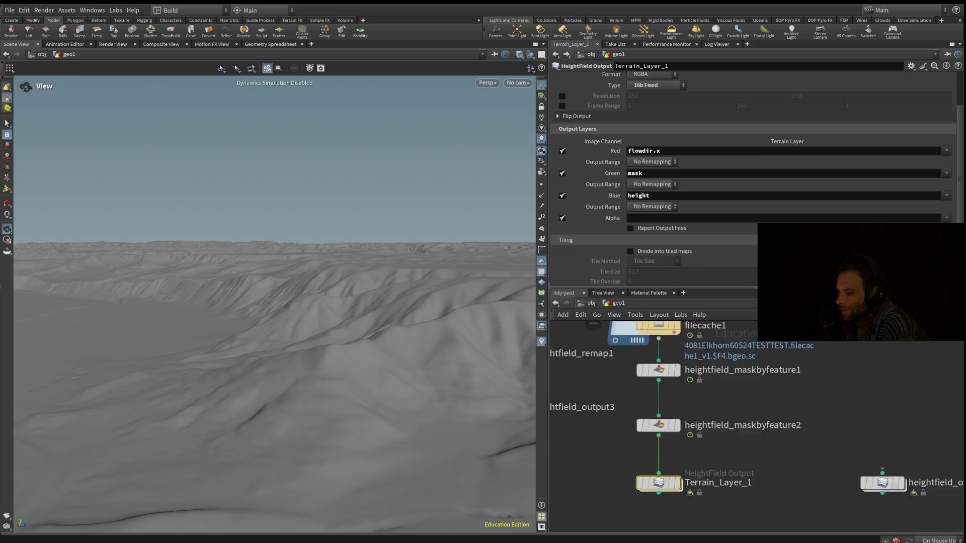
scroll(680, 423, down, 1)
mouse_move(680, 378)
middle_down()
mouse_move(715, 446)
mouse_move(709, 414)
mouse_move(689, 426)
middle_up()
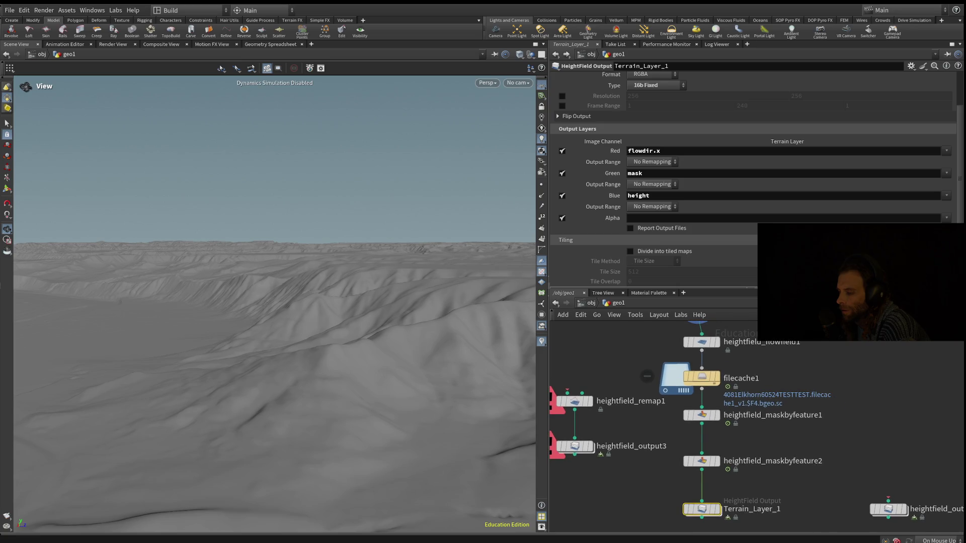
Show heightfield_remap1's settings remapping height 259.466–327.879 to 0–1.
click(574, 410)
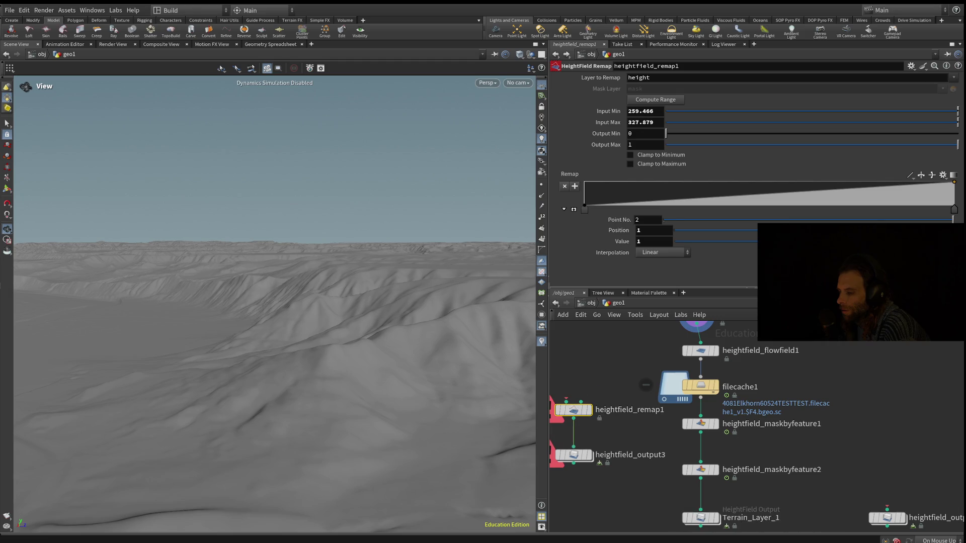
middle_drag(680, 378, 686, 442)
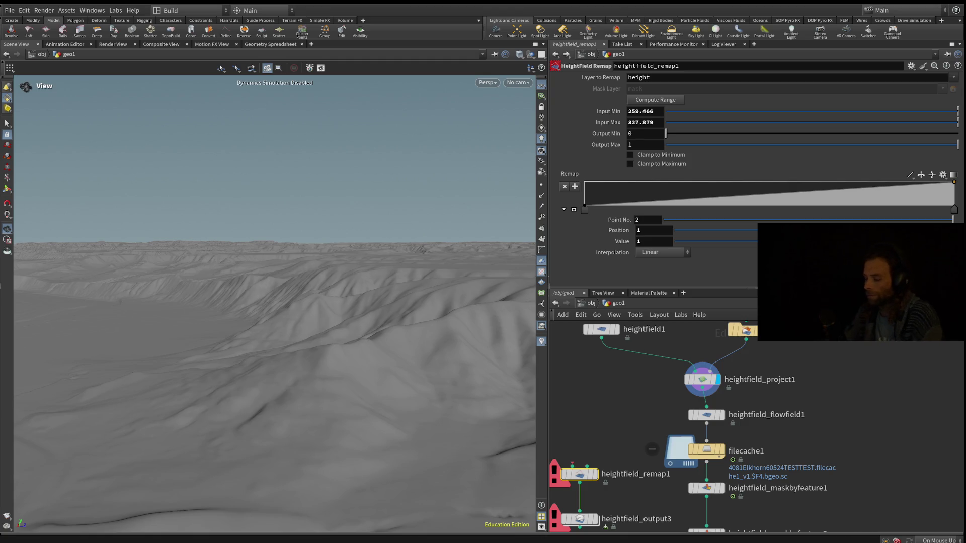
scroll(755, 422, down, 3)
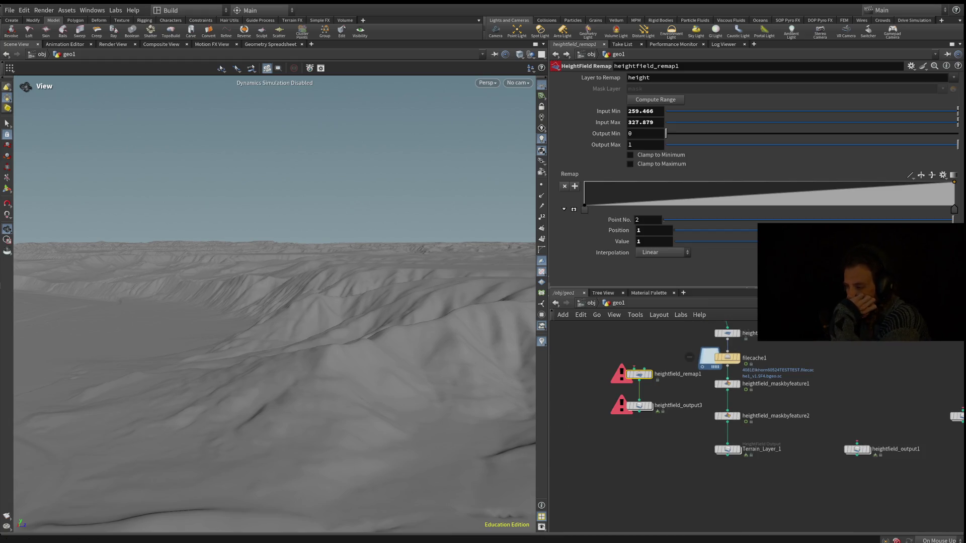
Display the occlusion and height masks of the two mask-by-feature nodes on the terrain.
click(727, 384)
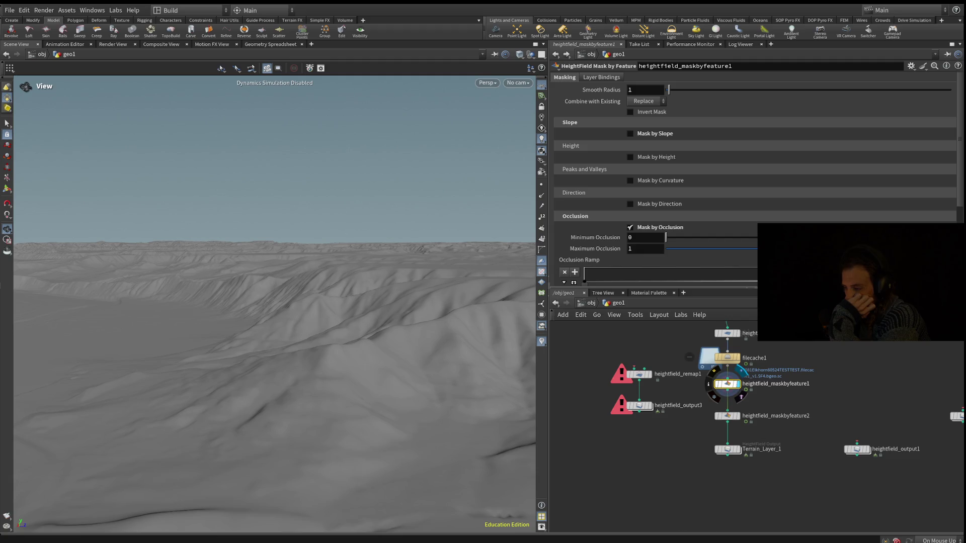
click(739, 384)
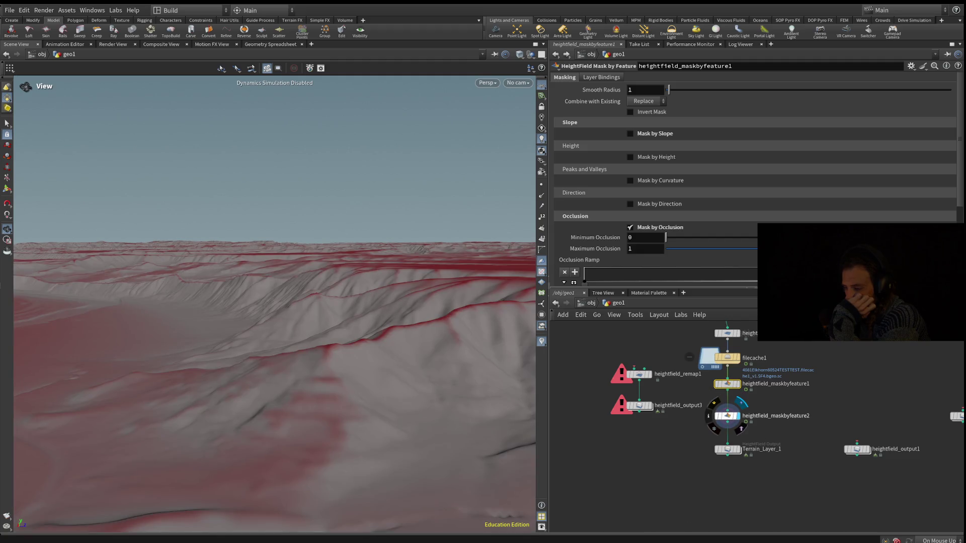
click(743, 404)
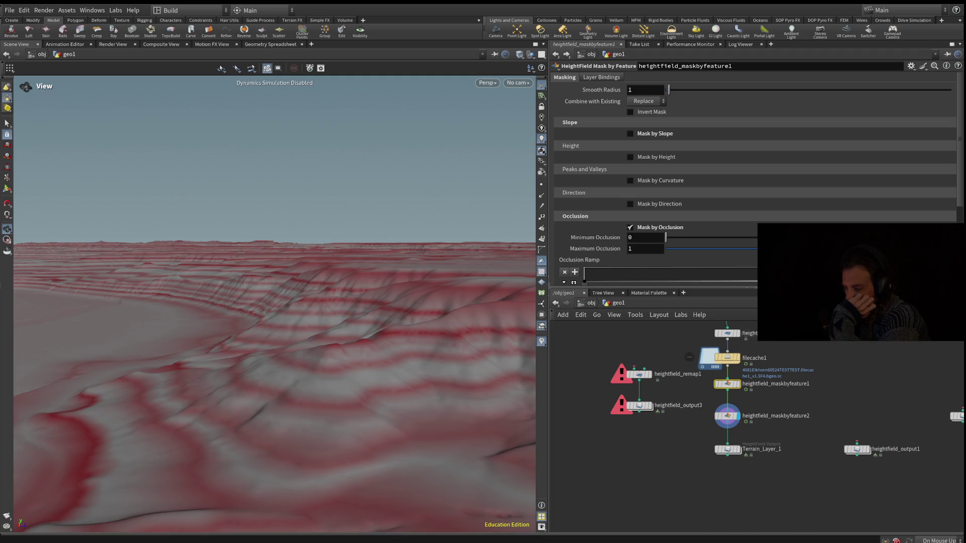
middle_drag(727, 416, 643, 470)
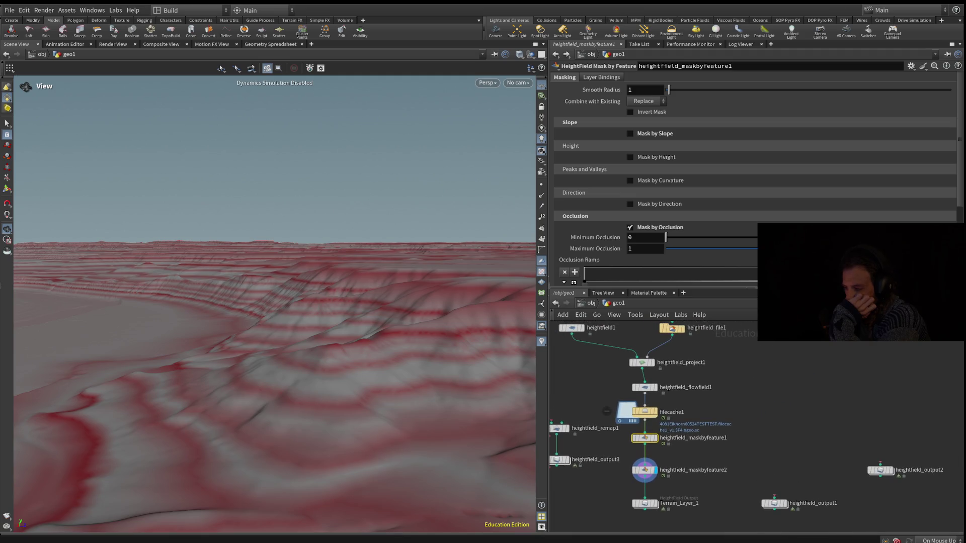
Display the flow field result in the viewport and show heightfield_maskbyfeature2's settings.
click(656, 388)
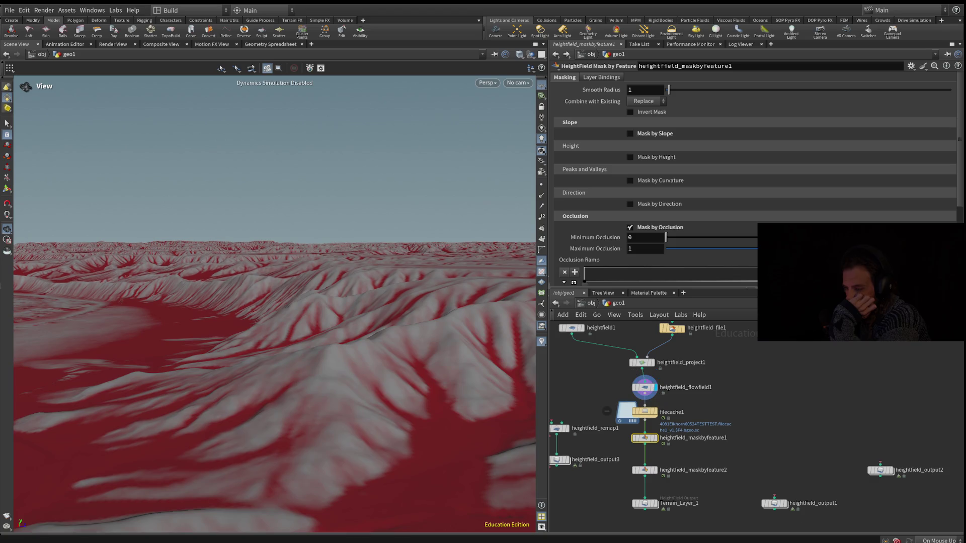
middle_drag(656, 387, 662, 359)
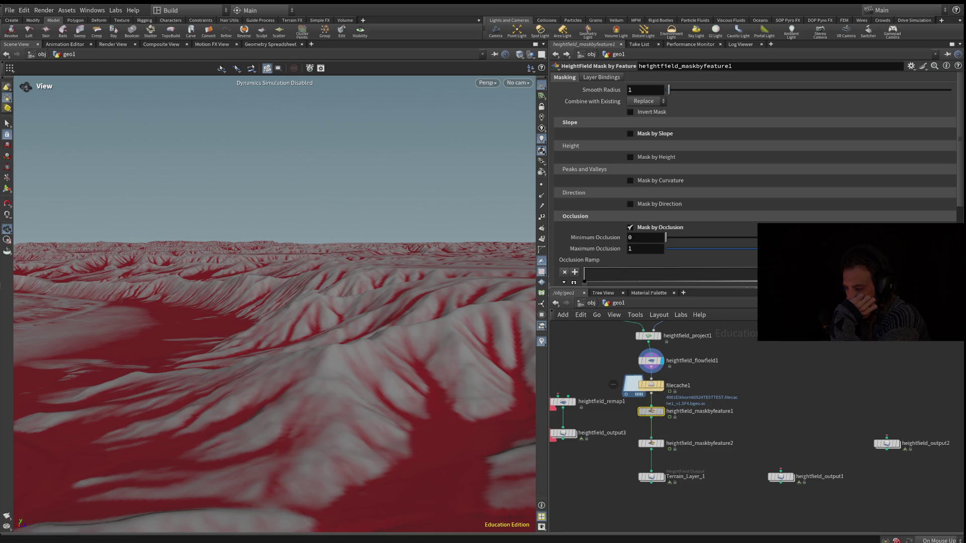
click(651, 443)
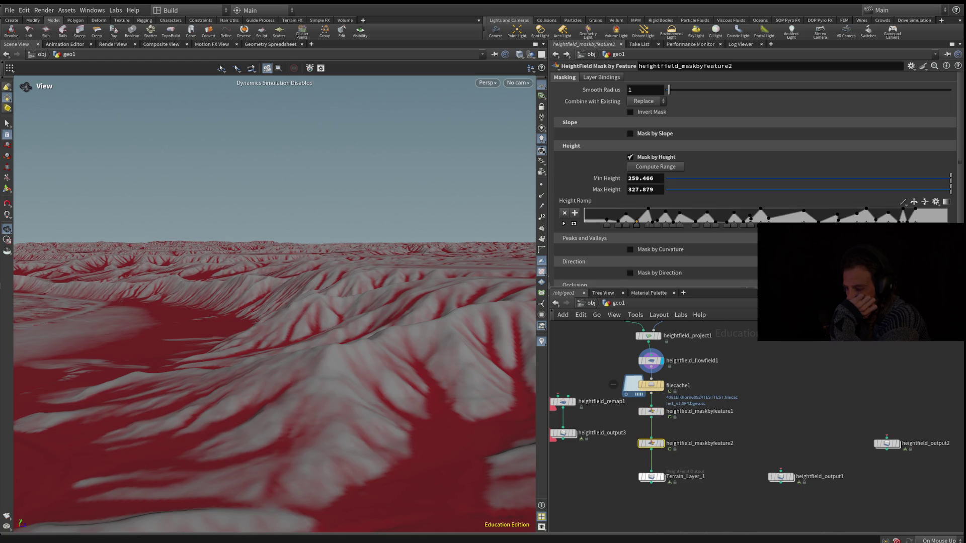
Set the Terrain_Layer_1 image output type to 8b Fixed instead of 16b Fixed.
click(650, 476)
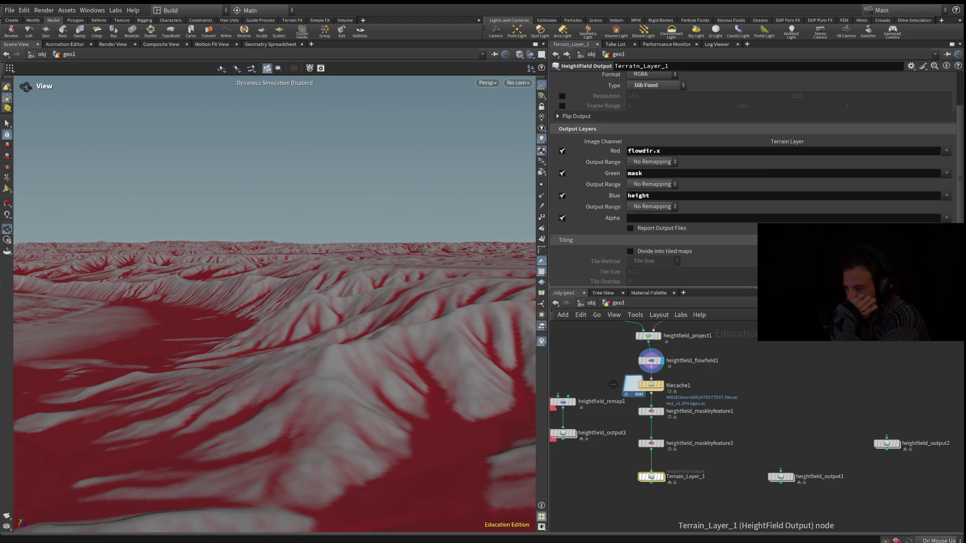
scroll(755, 181, up, 2)
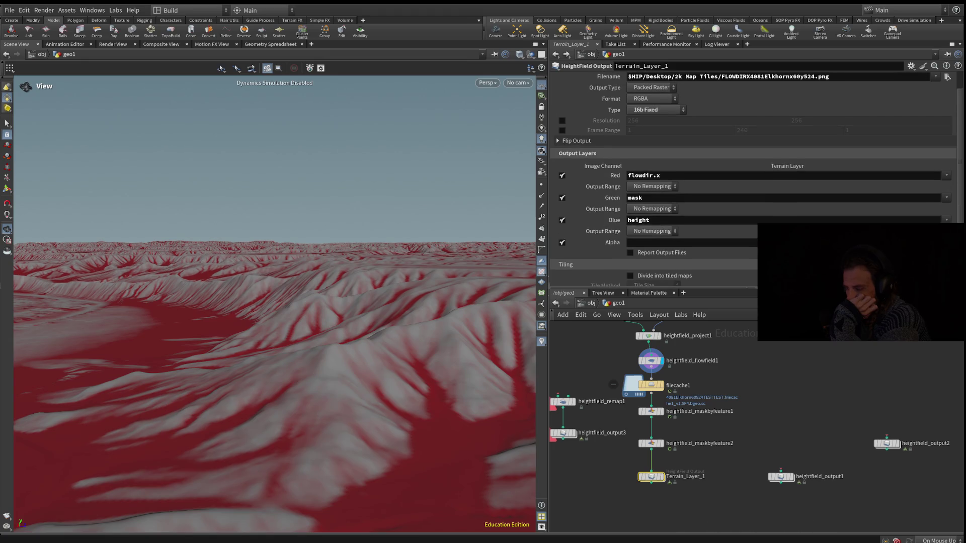
scroll(755, 181, up, 1)
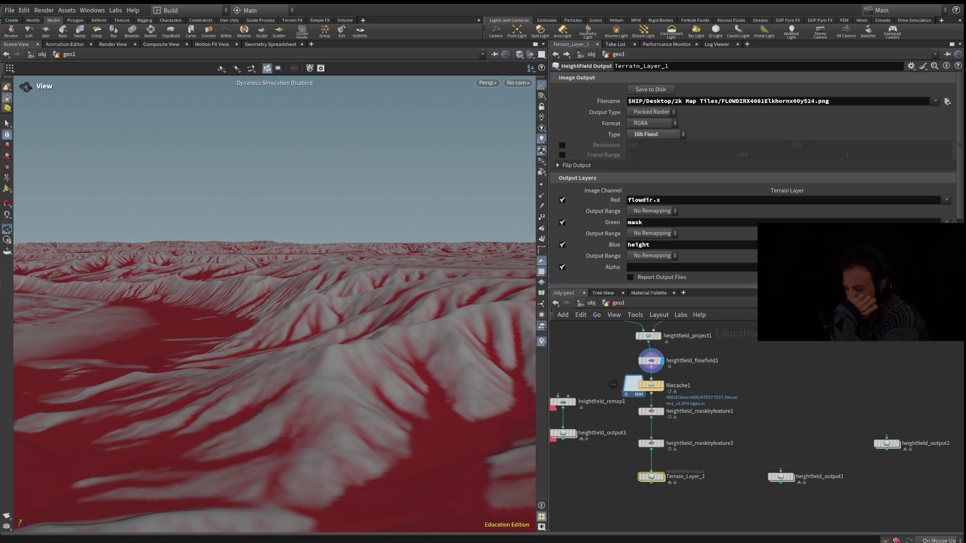
click(649, 134)
scroll(755, 182, down, 1)
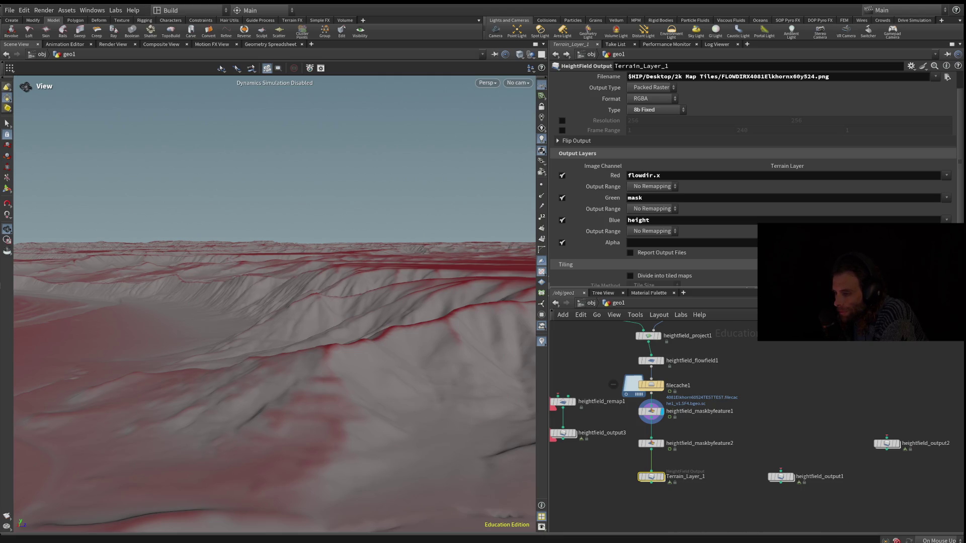
click(643, 198)
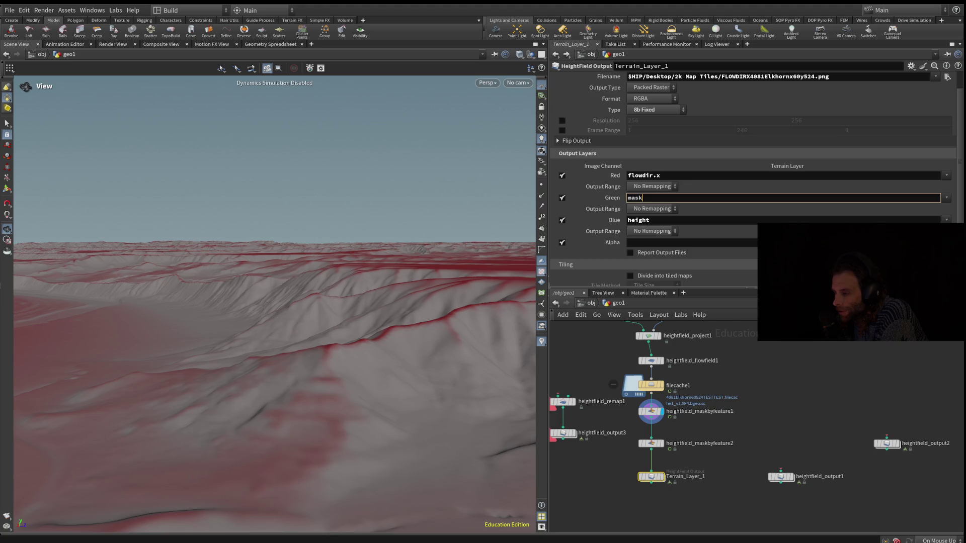
key(Tab)
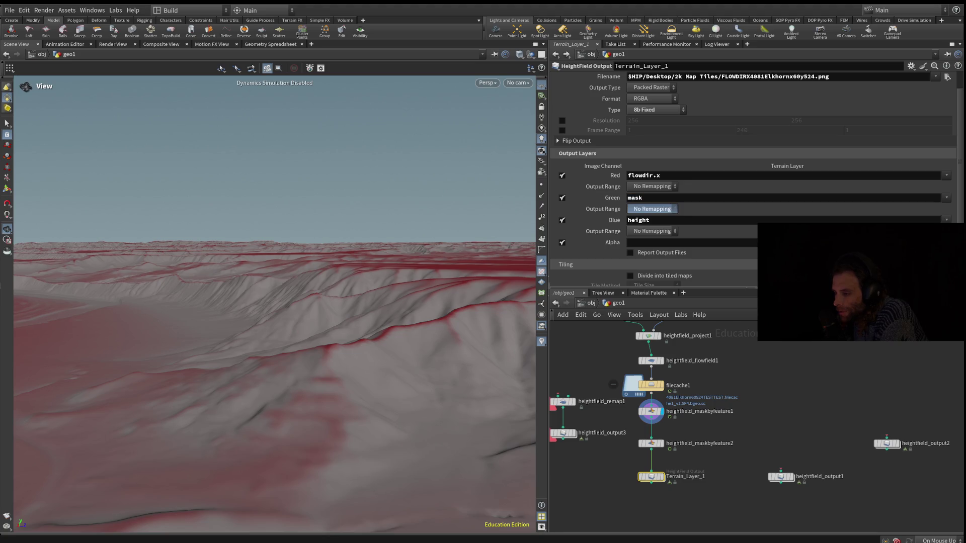
key(Down)
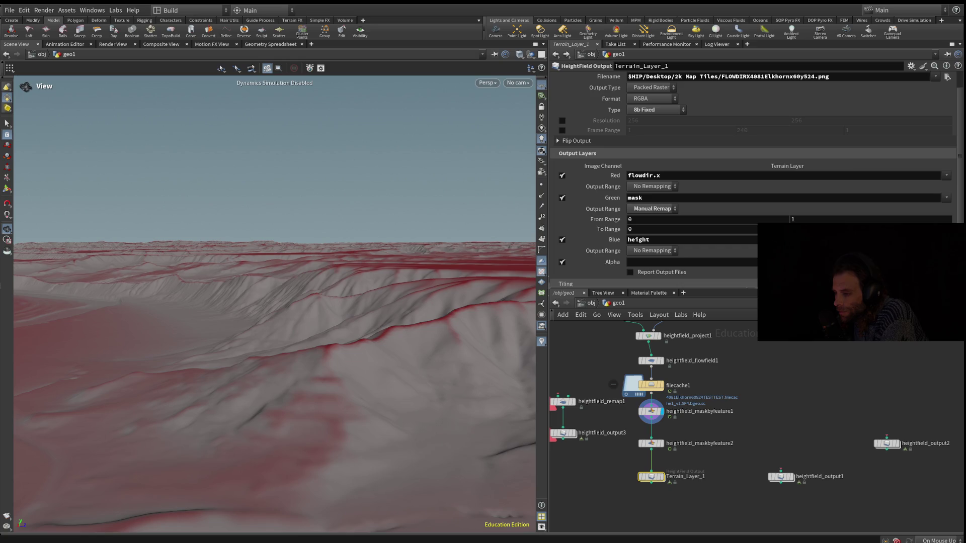
key(Up)
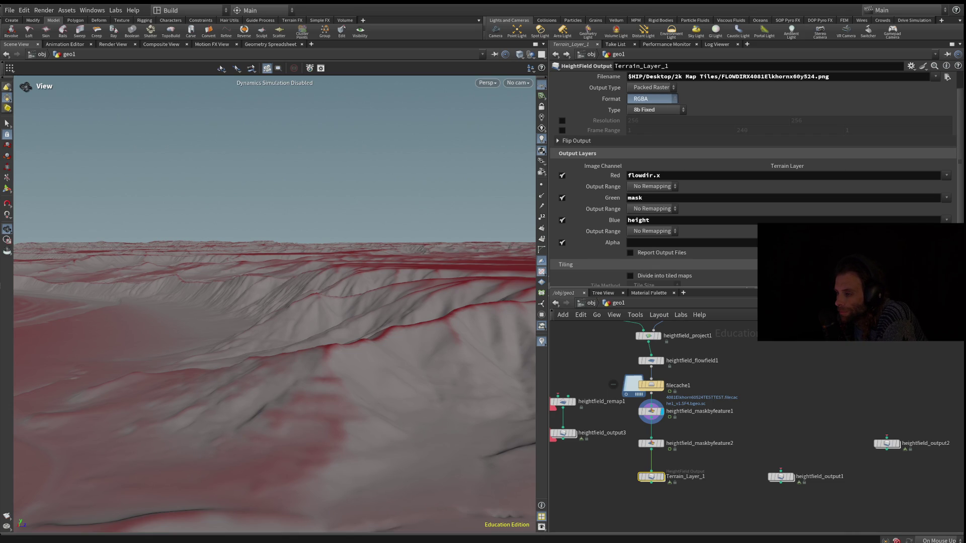
click(652, 98)
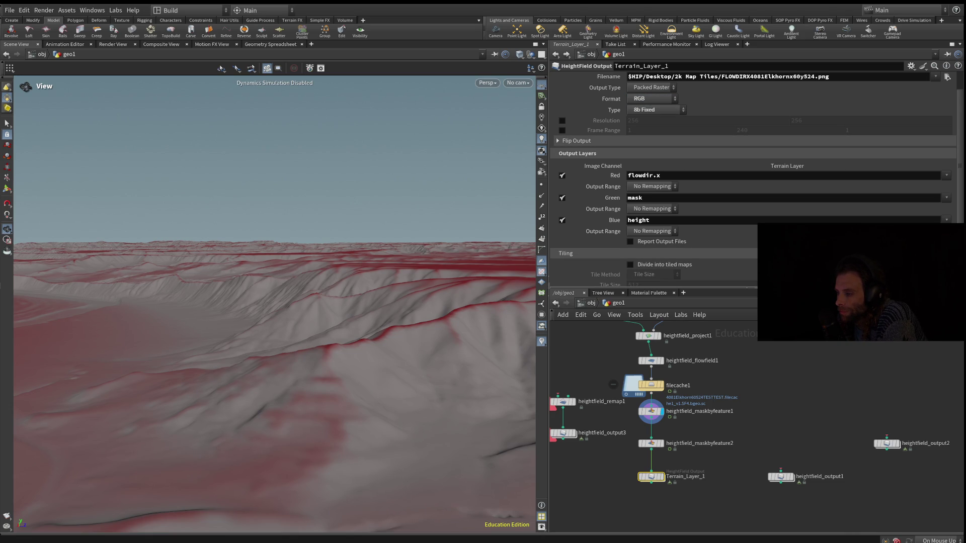
scroll(557, 138, down, 2)
scroll(556, 138, down, 1)
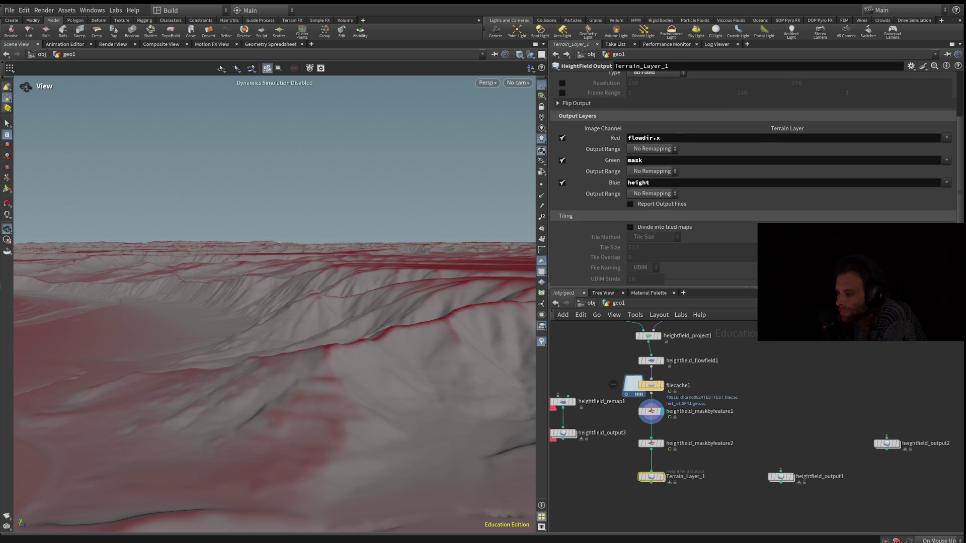
scroll(751, 173, up, 3)
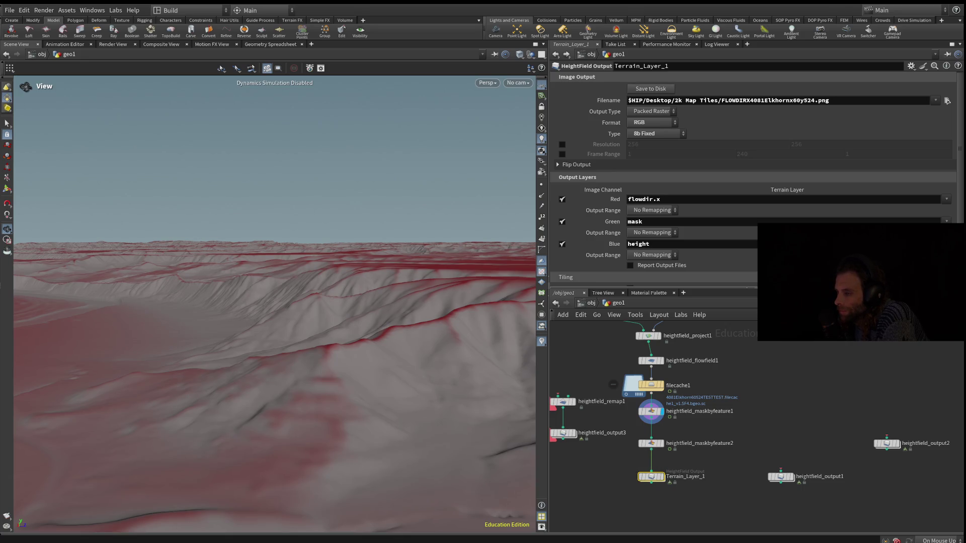
Save the 8-bit RGB flow-direction PNG tile of Terrain_Layer_1 to disk.
click(650, 89)
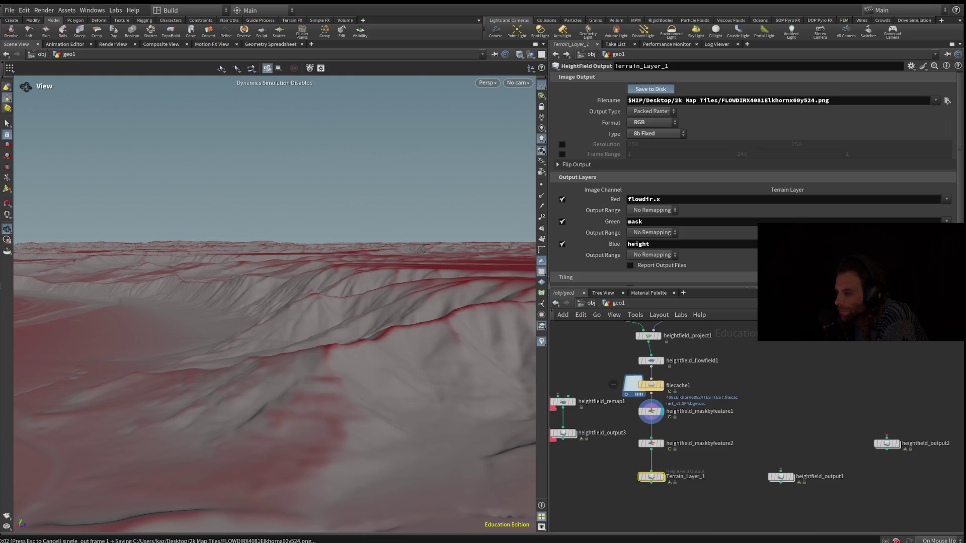
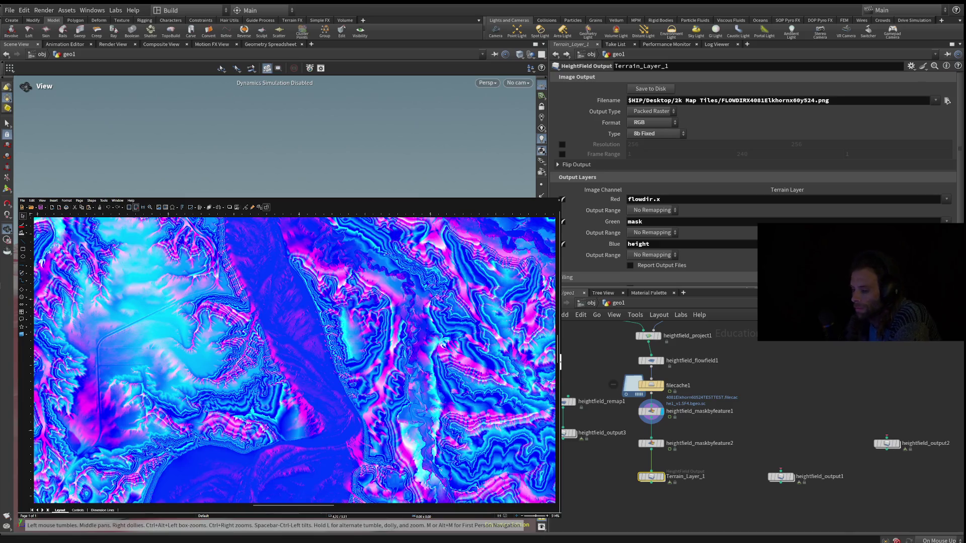
Fit the whole page so the flow-direction terrain image is fully visible.
key(ctrl+0)
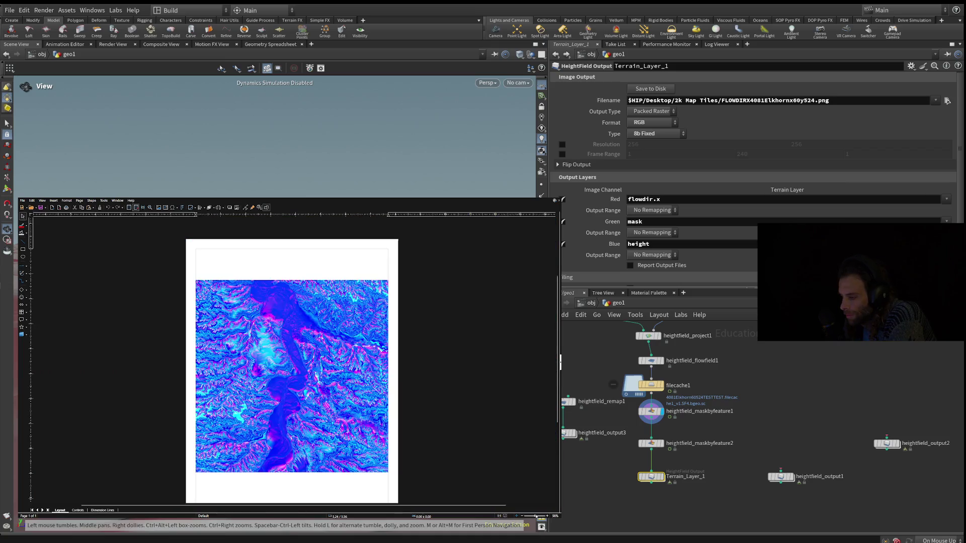
scroll(293, 361, up, 5)
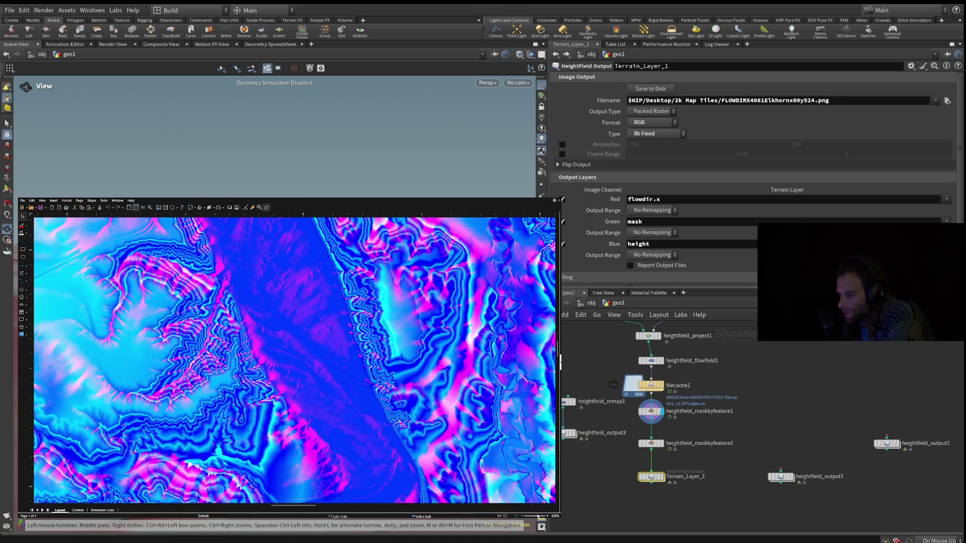
scroll(294, 362, up, 5)
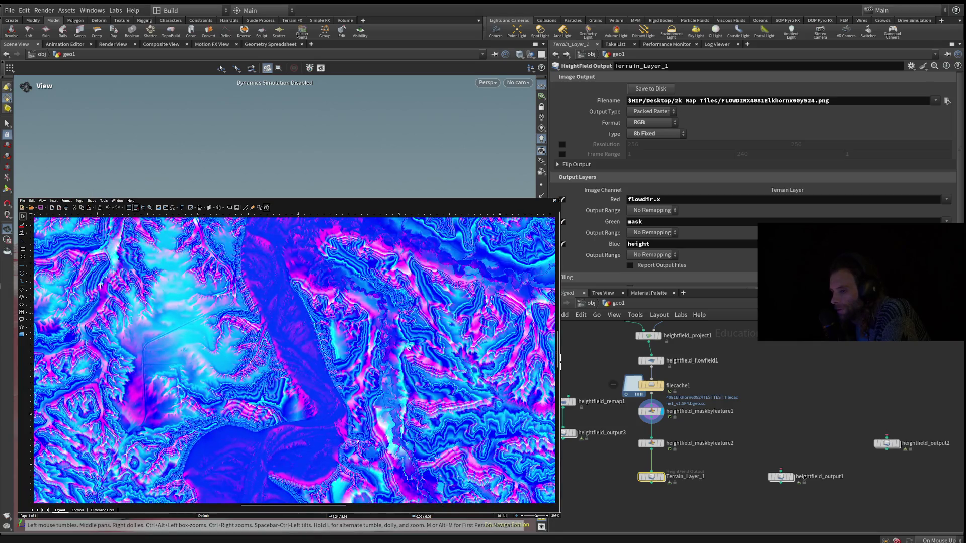
scroll(293, 361, down, 2)
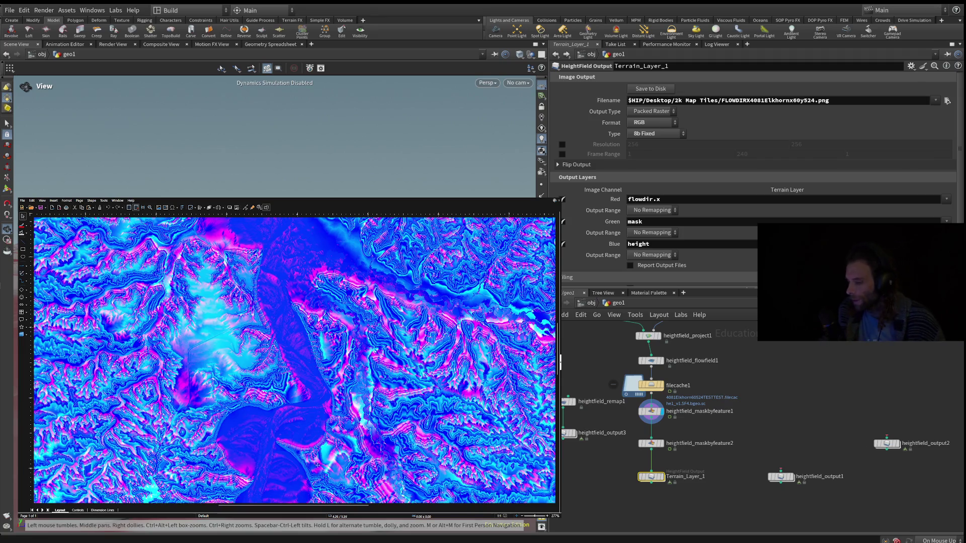
scroll(260, 384, down, 2)
scroll(260, 384, down, 2)
scroll(260, 384, down, 2)
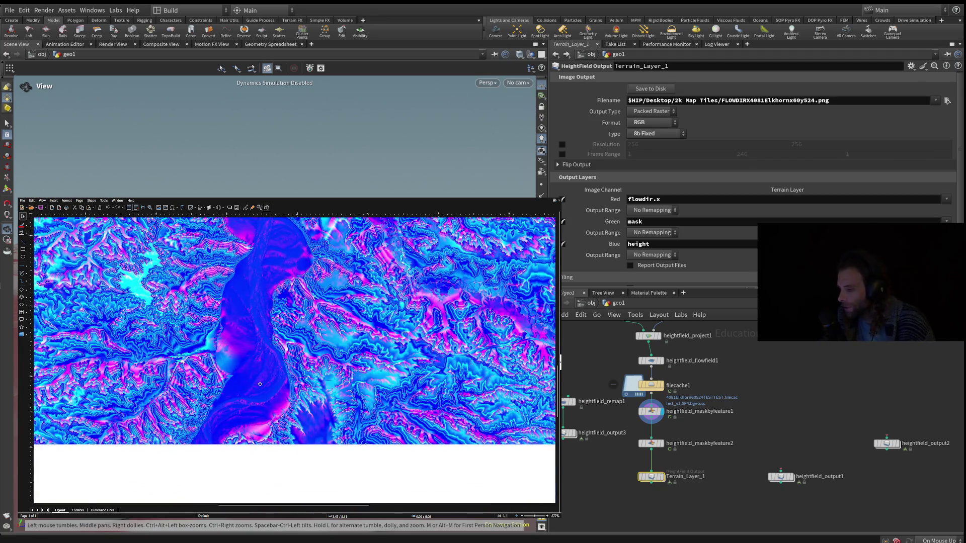
scroll(260, 384, up, 2)
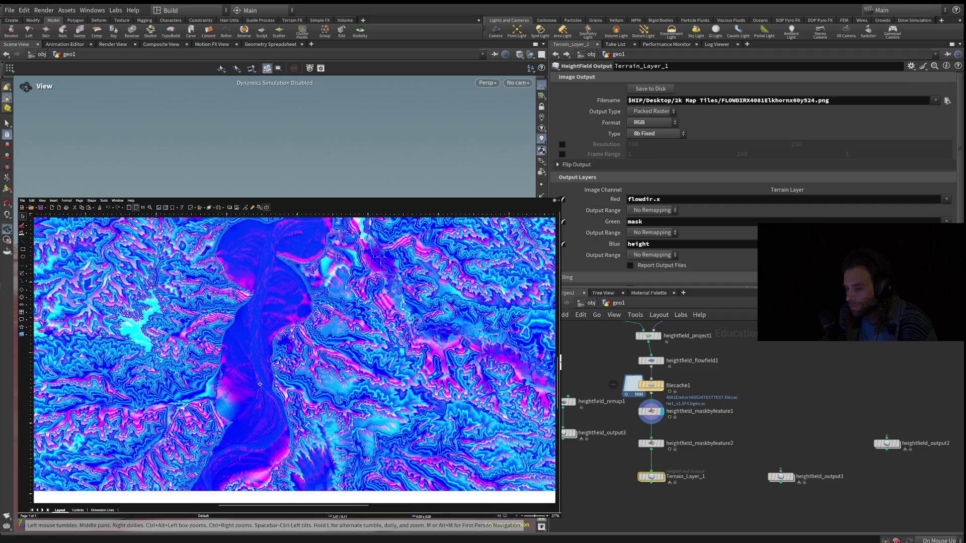
scroll(243, 384, up, 1)
scroll(243, 385, up, 1)
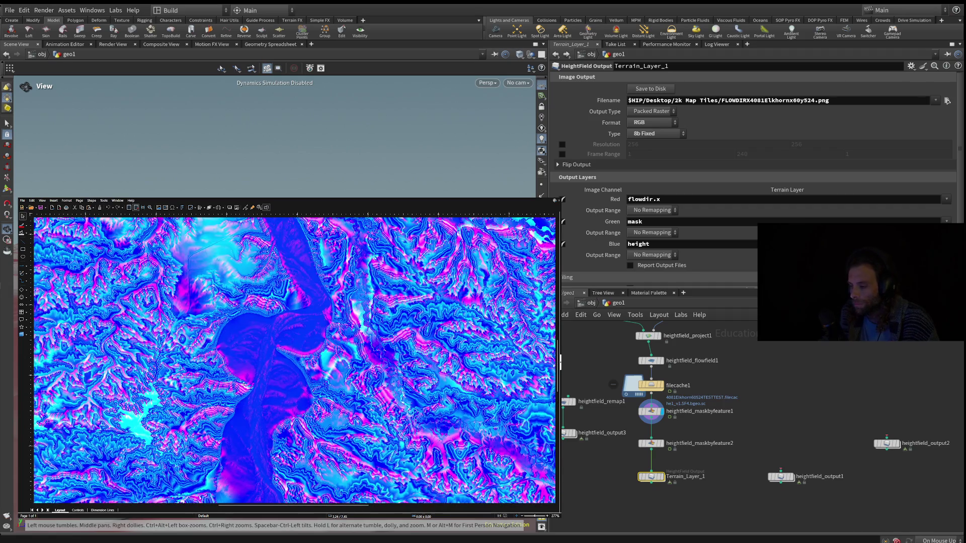
scroll(243, 384, up, 1)
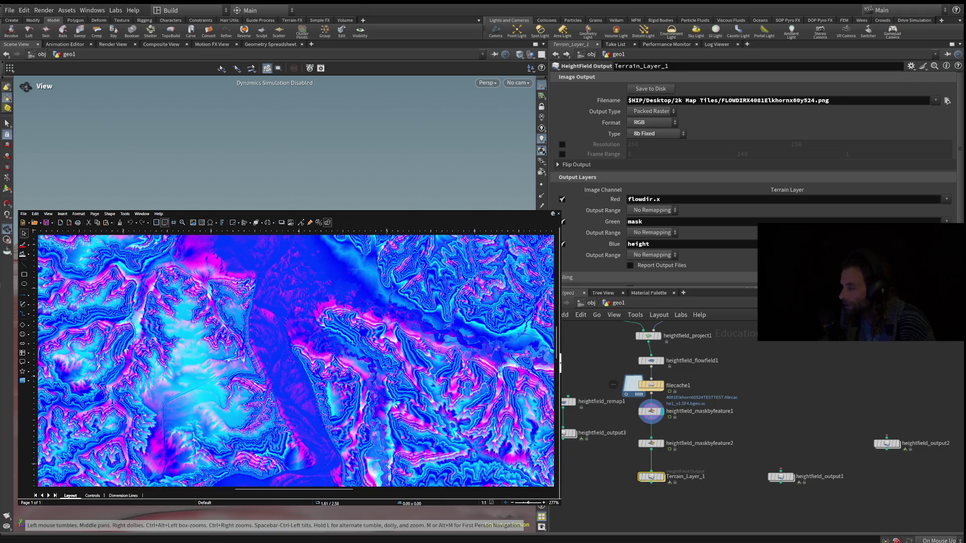
scroll(418, 349, down, 2)
scroll(418, 349, down, 6)
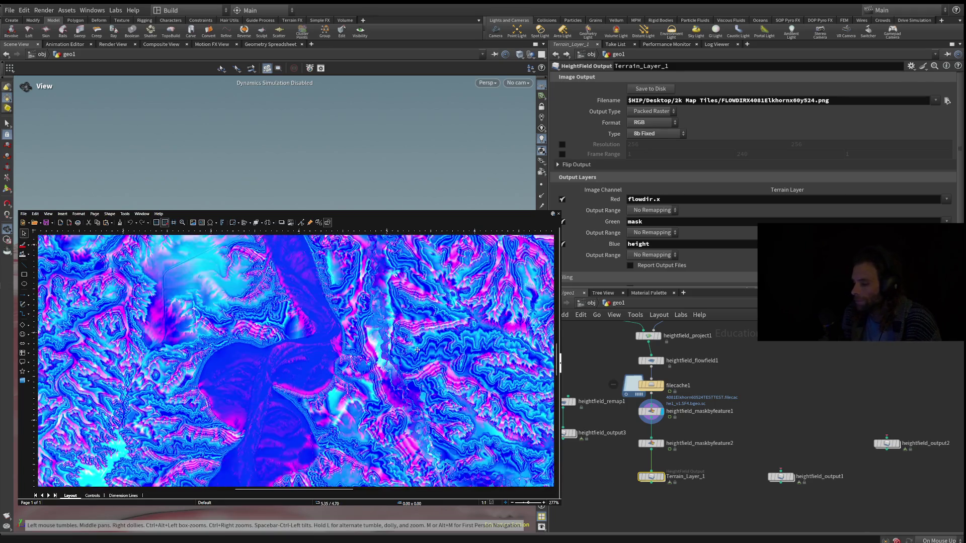
scroll(418, 350, down, 3)
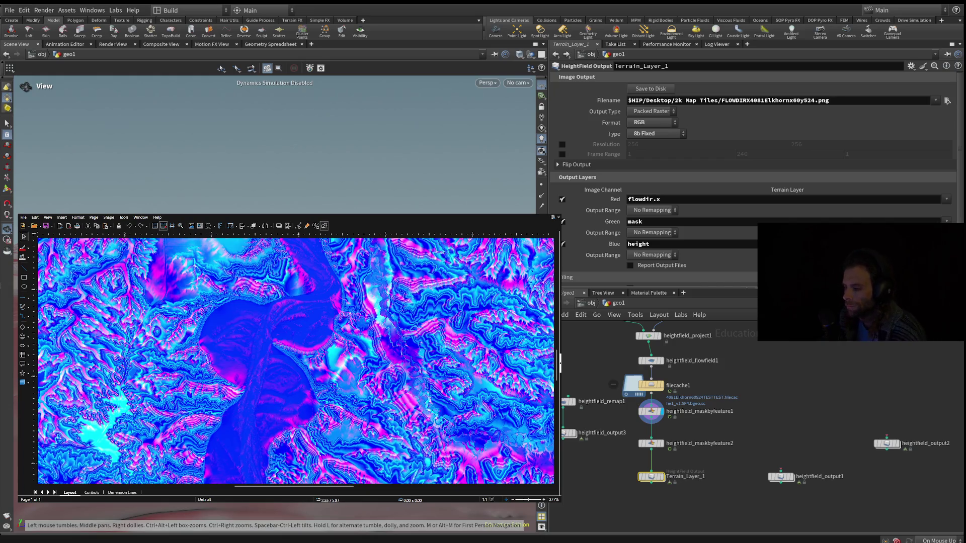
scroll(293, 361, down, 2)
scroll(293, 360, down, 2)
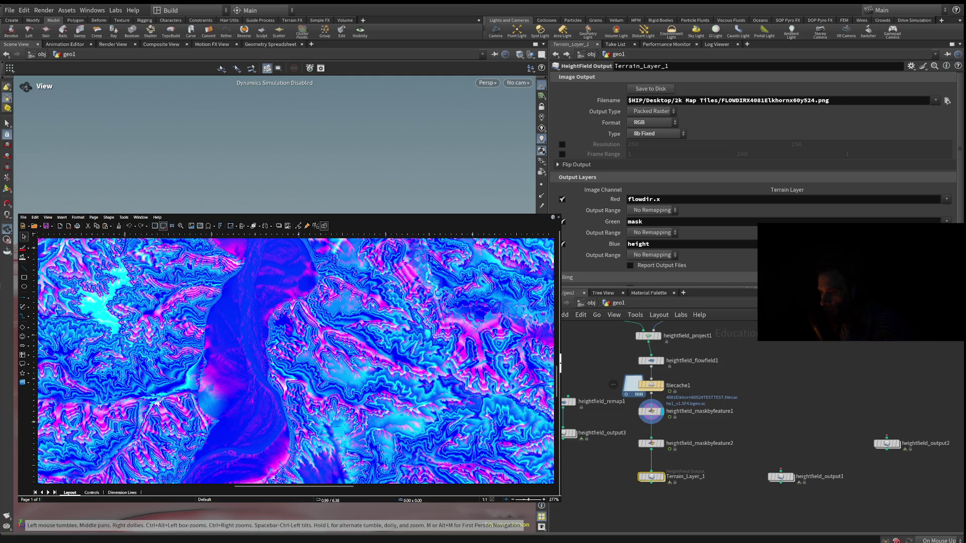
scroll(298, 239, down, 2)
scroll(275, 297, up, 5)
scroll(275, 297, up, 2)
scroll(275, 297, up, 2)
scroll(274, 297, up, 2)
scroll(274, 298, up, 2)
scroll(274, 298, up, 2)
scroll(274, 298, down, 1)
scroll(273, 298, down, 2)
scroll(273, 298, down, 2)
scroll(274, 297, down, 2)
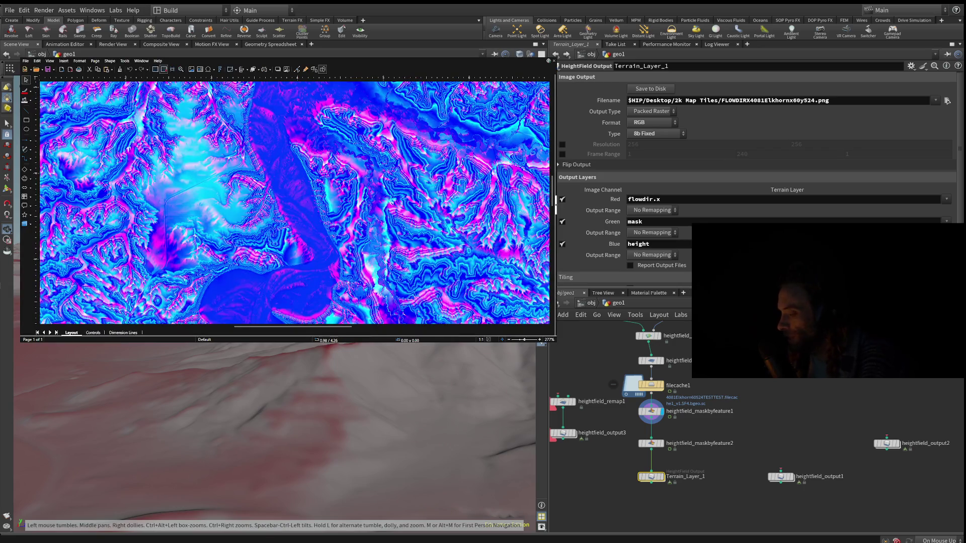
scroll(308, 205, up, 3)
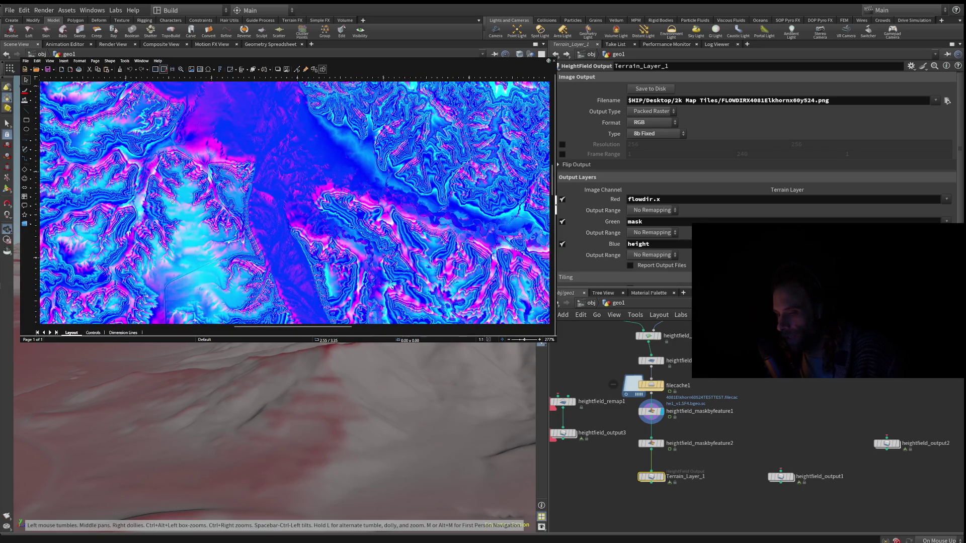
click(524, 340)
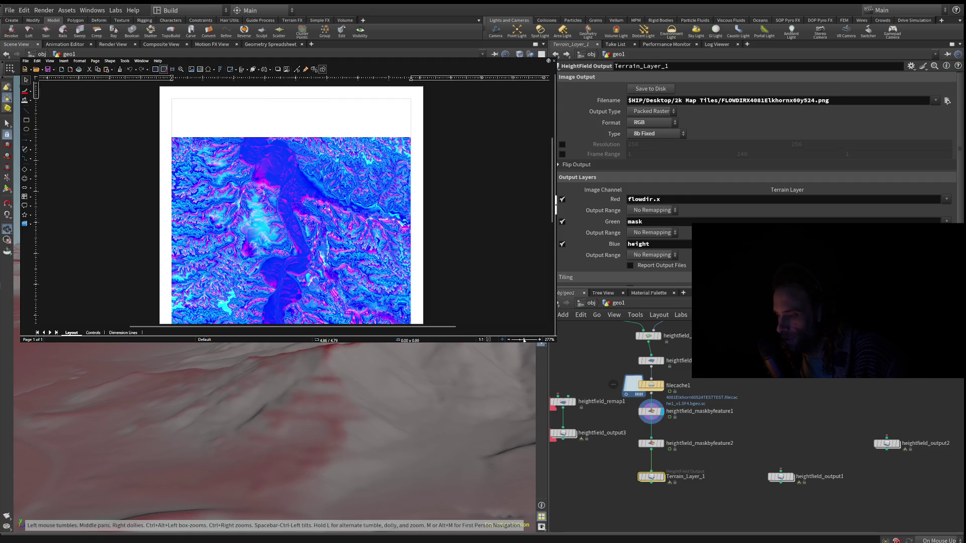
click(525, 340)
click(525, 340)
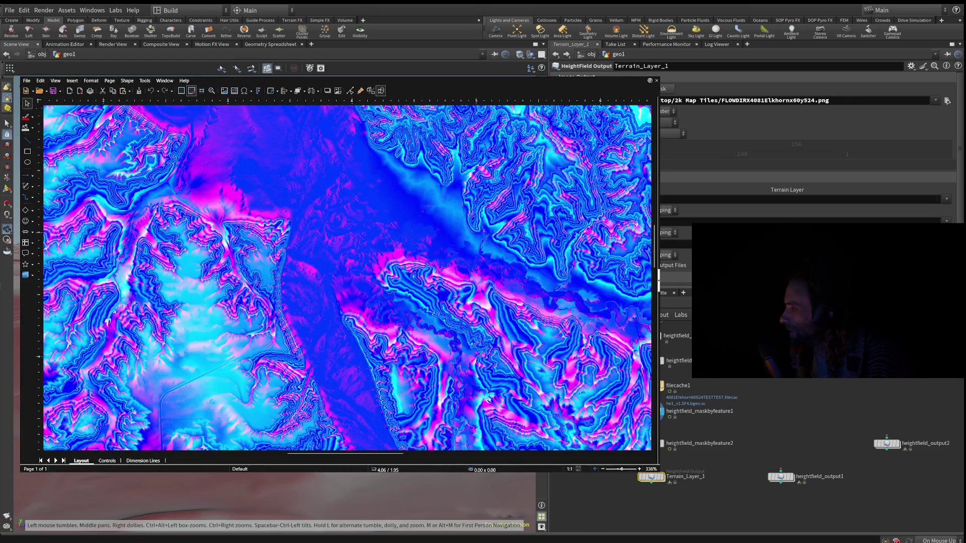
scroll(347, 278, down, 2)
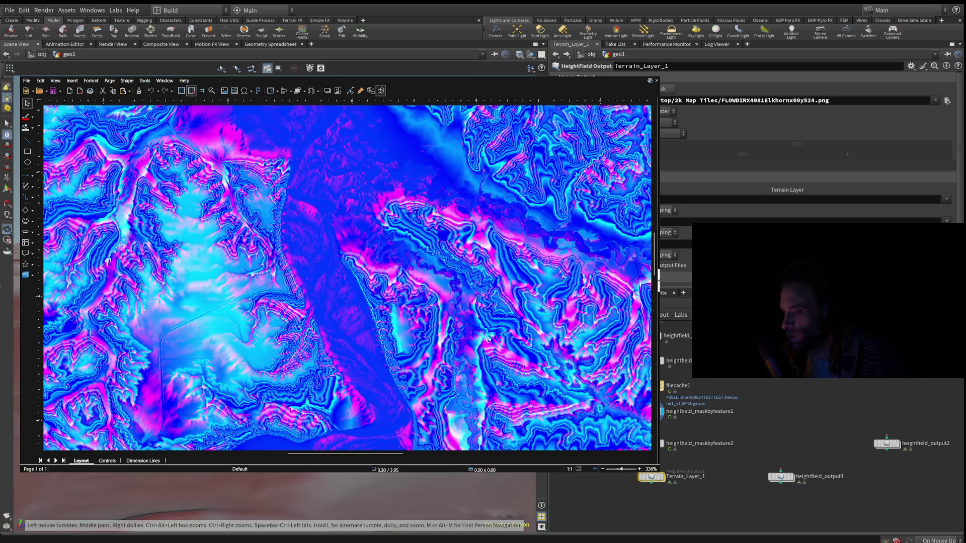
scroll(347, 278, down, 2)
scroll(347, 278, down, 4)
scroll(347, 278, down, 2)
scroll(348, 278, down, 2)
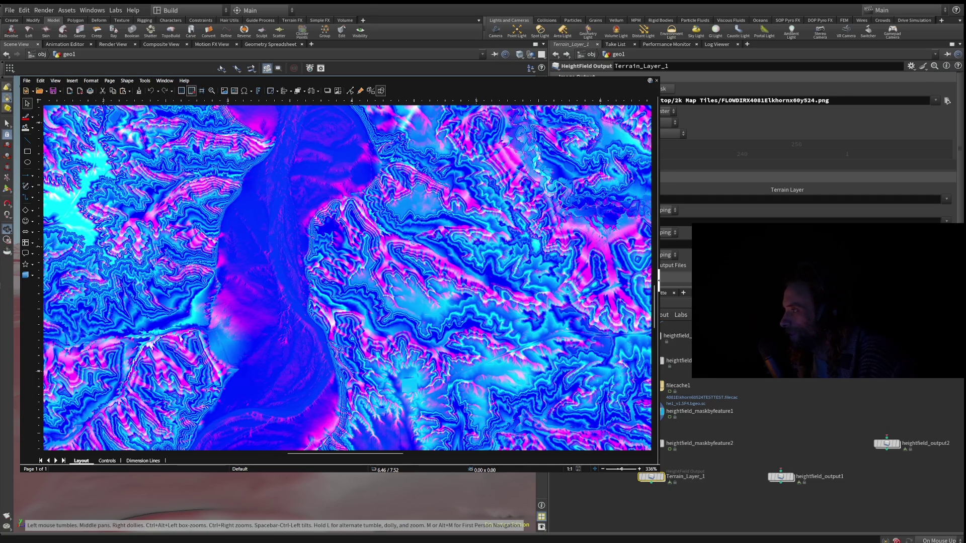
scroll(182, 280, up, 1)
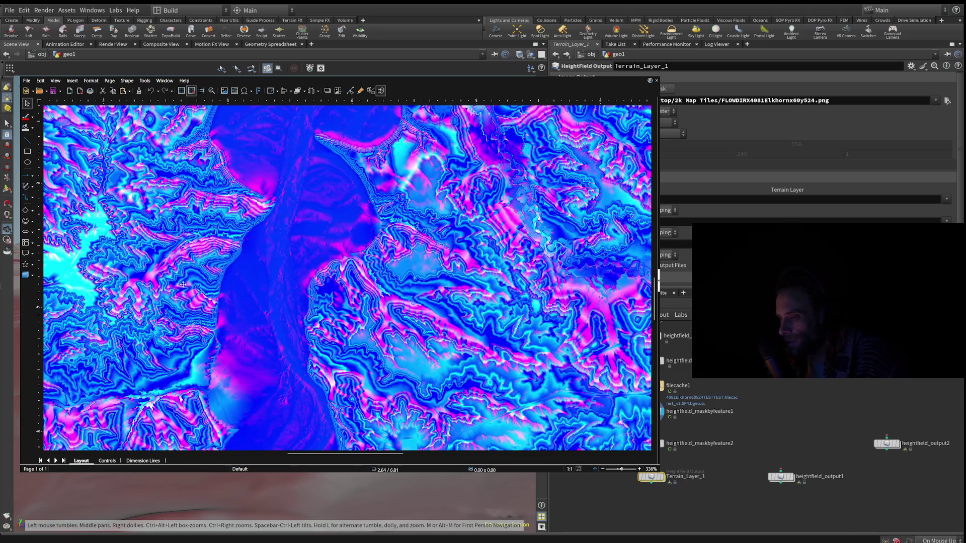
drag(345, 455, 293, 454)
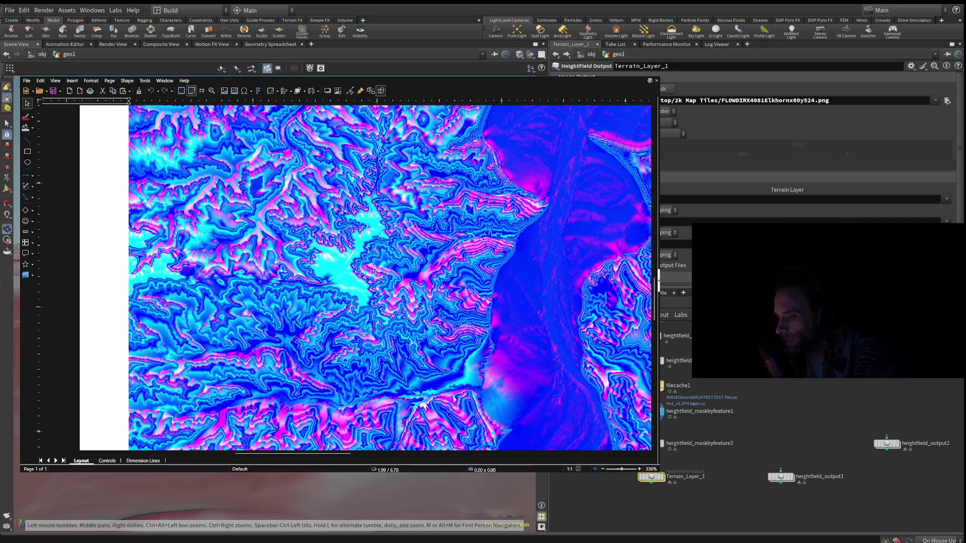
scroll(375, 270, down, 2)
scroll(365, 283, down, 2)
scroll(356, 297, down, 2)
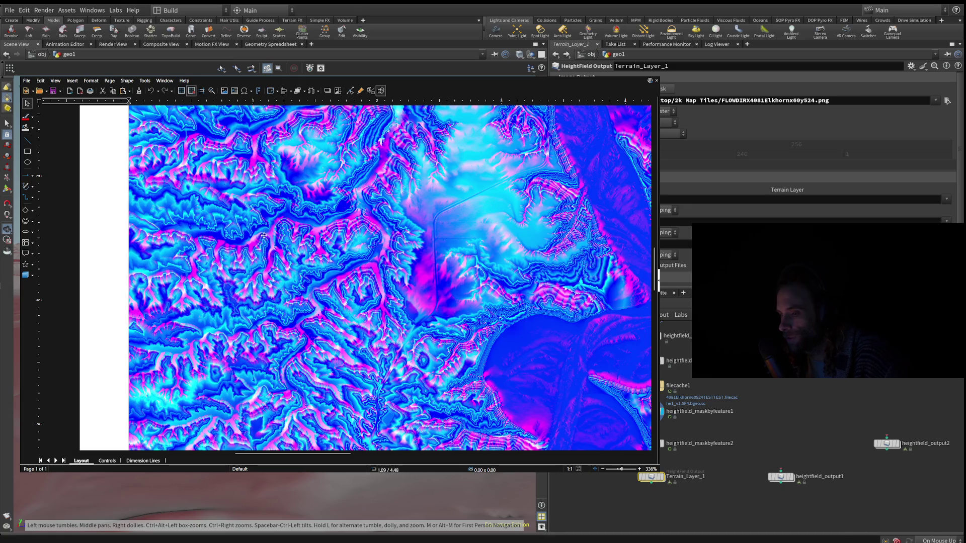
scroll(391, 278, up, 2)
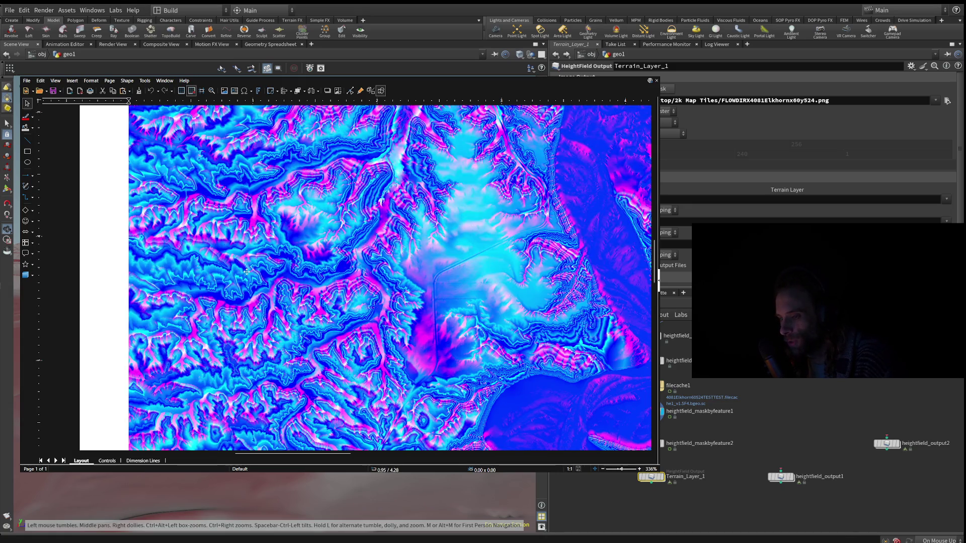
scroll(364, 238, up, 2)
scroll(393, 249, up, 2)
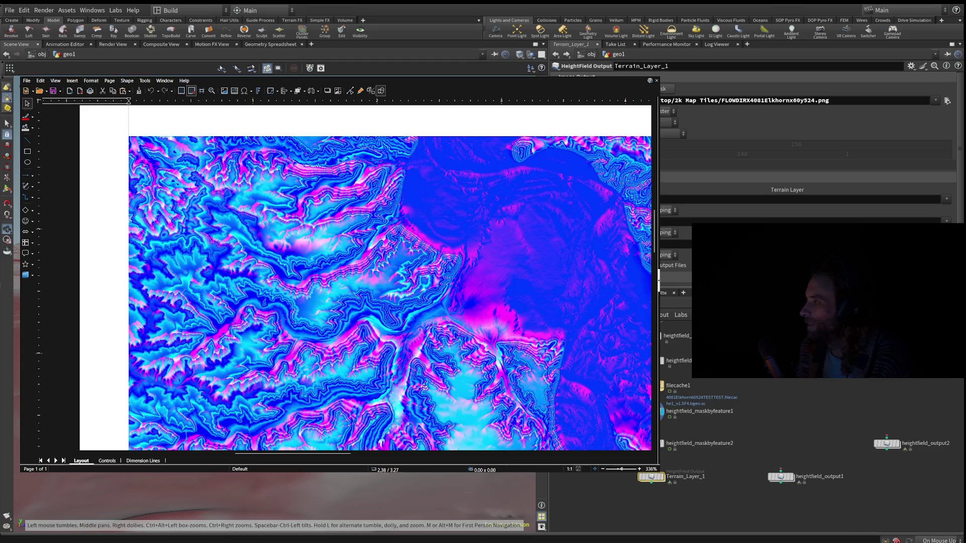
scroll(409, 373, down, 2)
scroll(409, 372, down, 3)
scroll(409, 373, down, 3)
scroll(409, 373, down, 3)
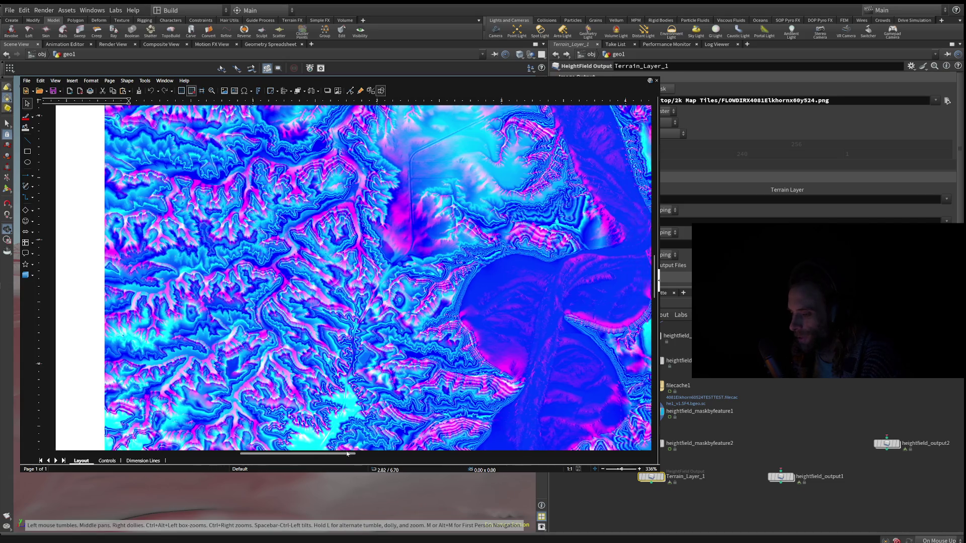
drag(293, 453, 315, 453)
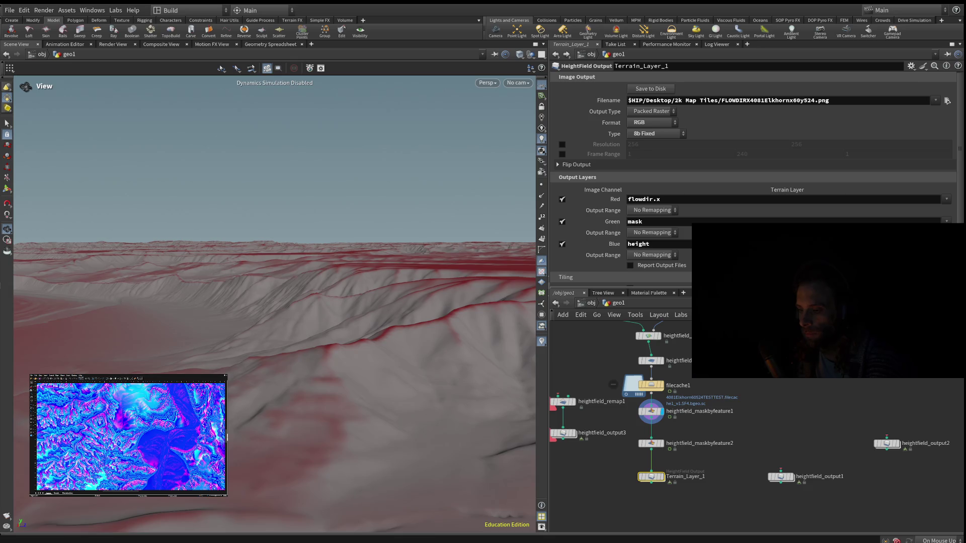
Display heightfield_maskbyfeature2's mask on the terrain and select heightfield_flowfield1 for its parameters.
click(662, 444)
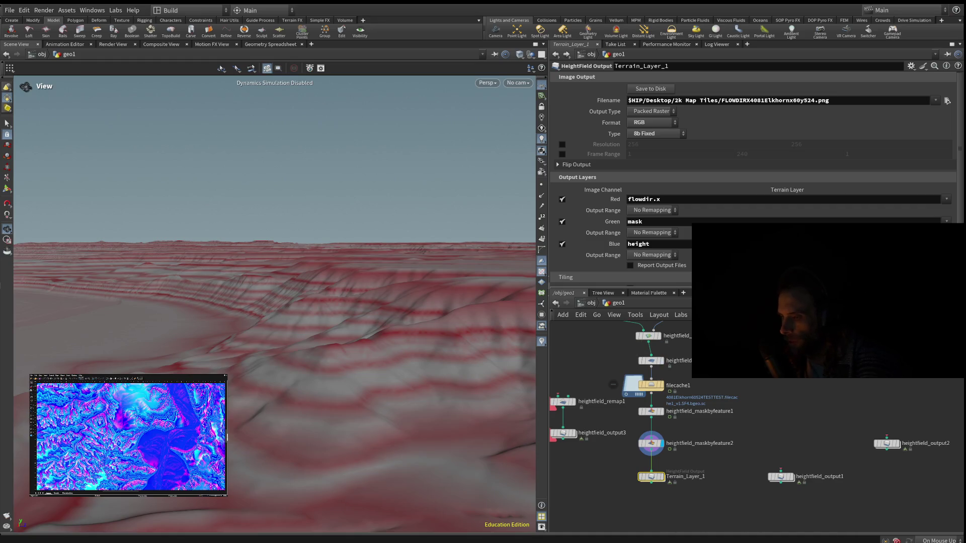
scroll(755, 196, down, 1)
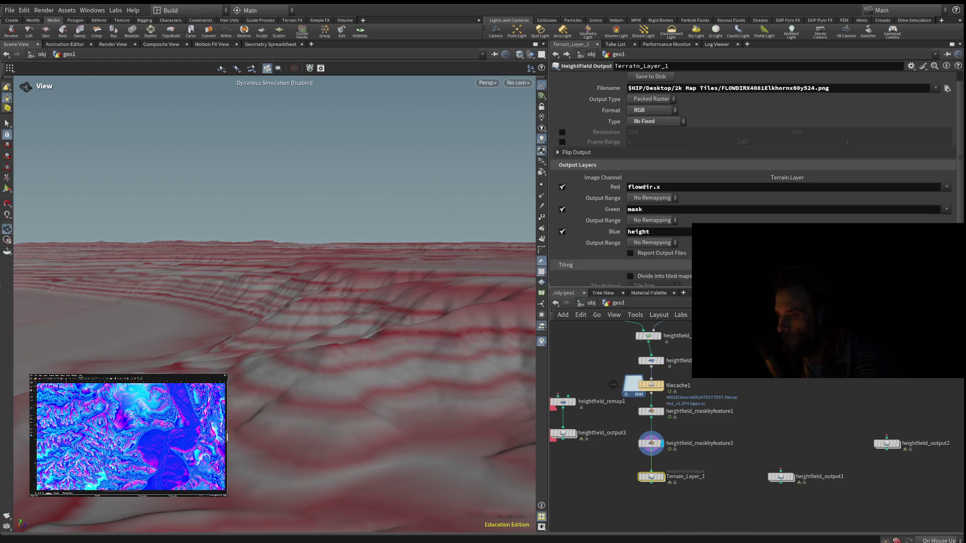
scroll(755, 181, up, 1)
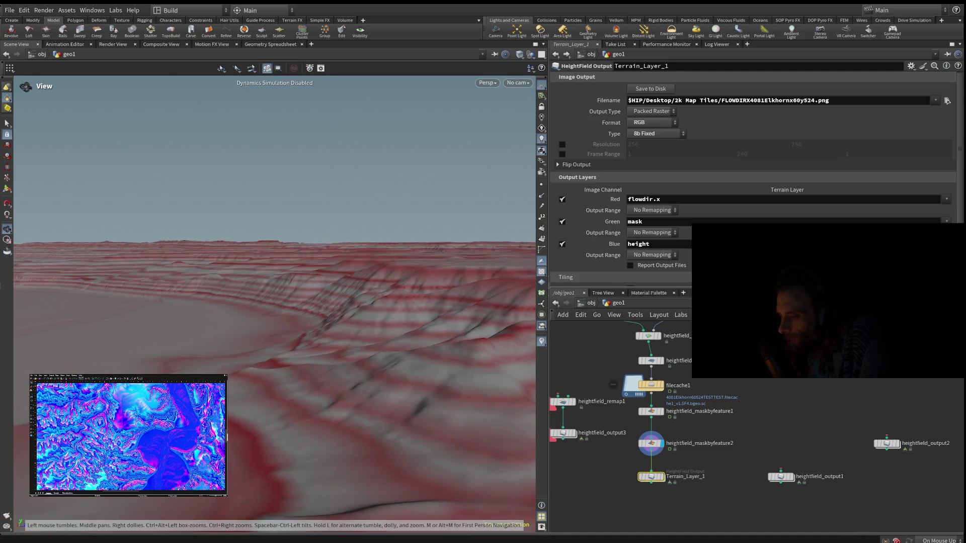
drag(272, 340, 272, 264)
mouse_move(272, 302)
mouse_down()
mouse_move(227, 287)
mouse_move(302, 318)
mouse_up()
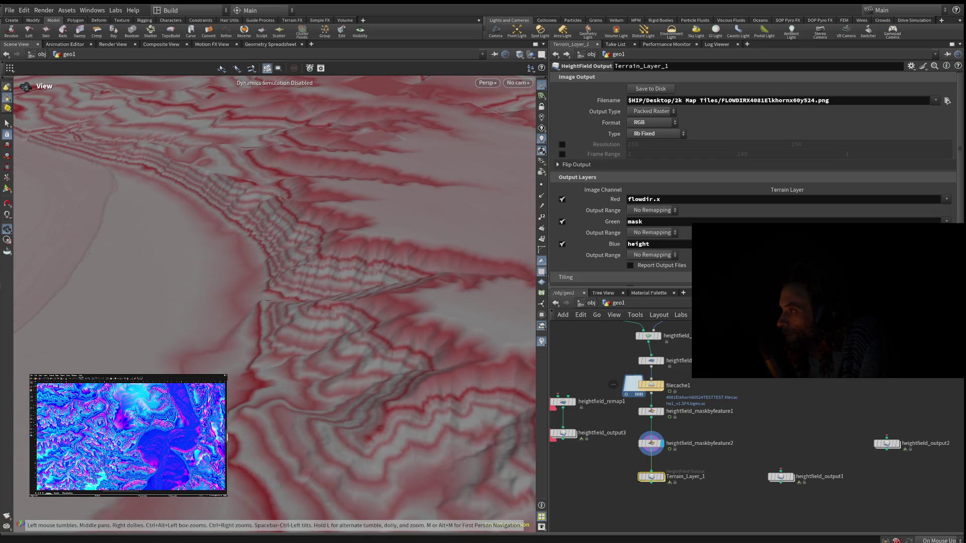
click(651, 361)
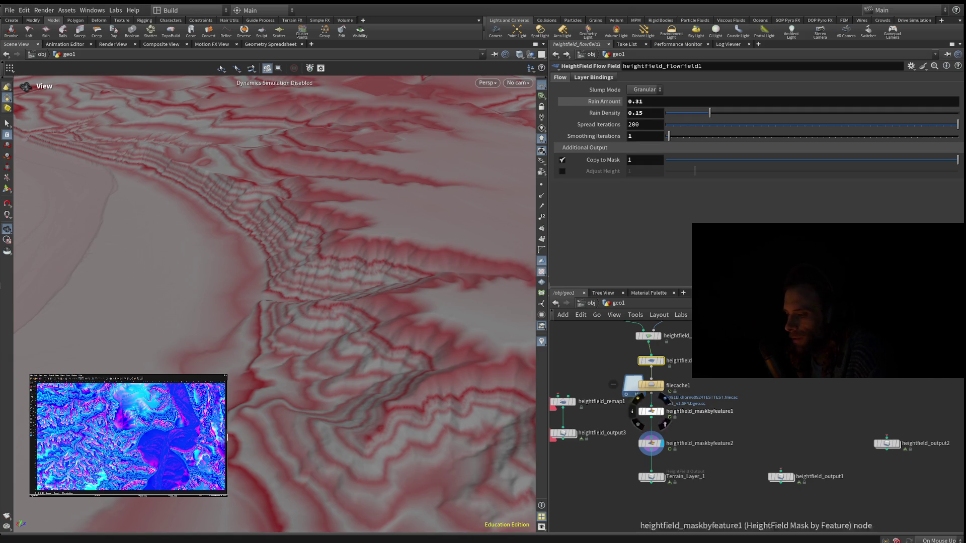
Review both Mask by Feature nodes' settings and inspect maskbyfeature1's occlusion mask from overhead.
click(651, 411)
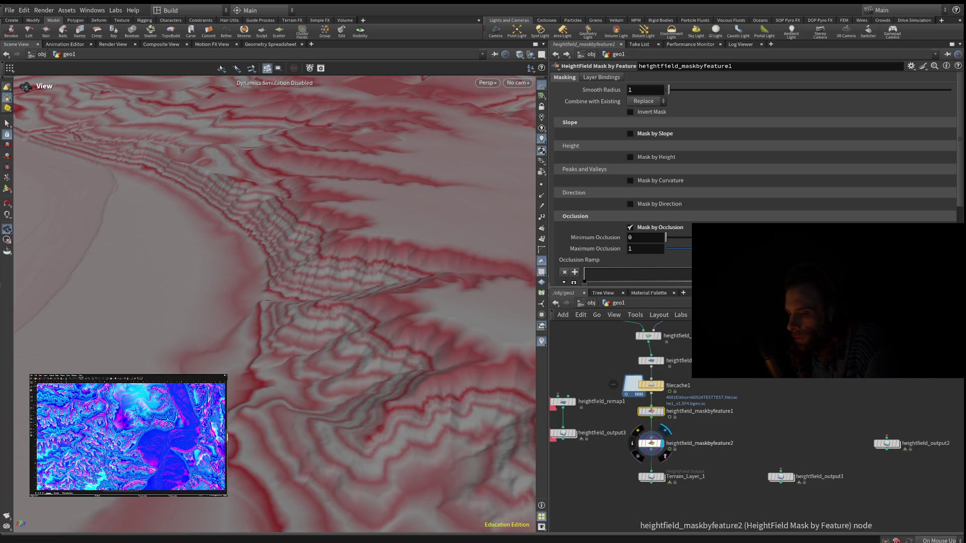
click(651, 443)
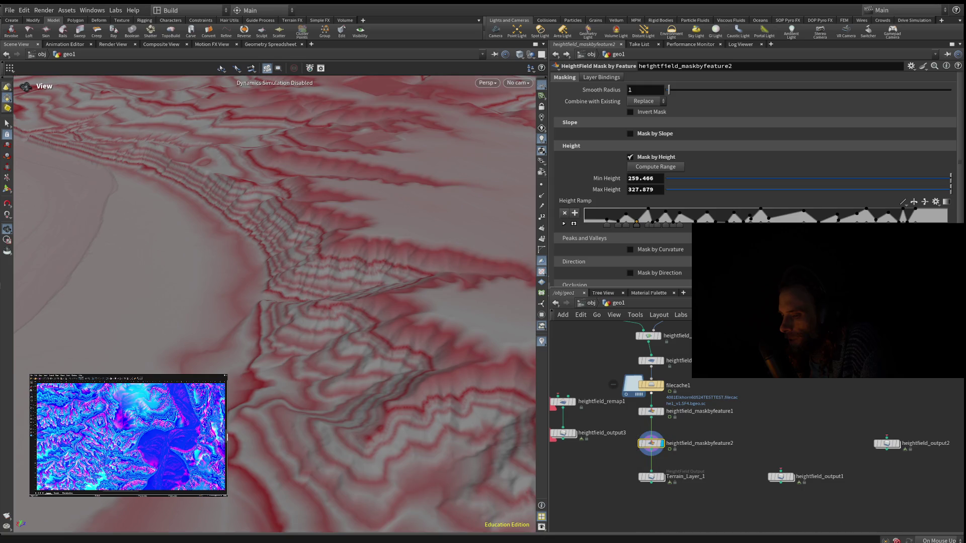
click(663, 411)
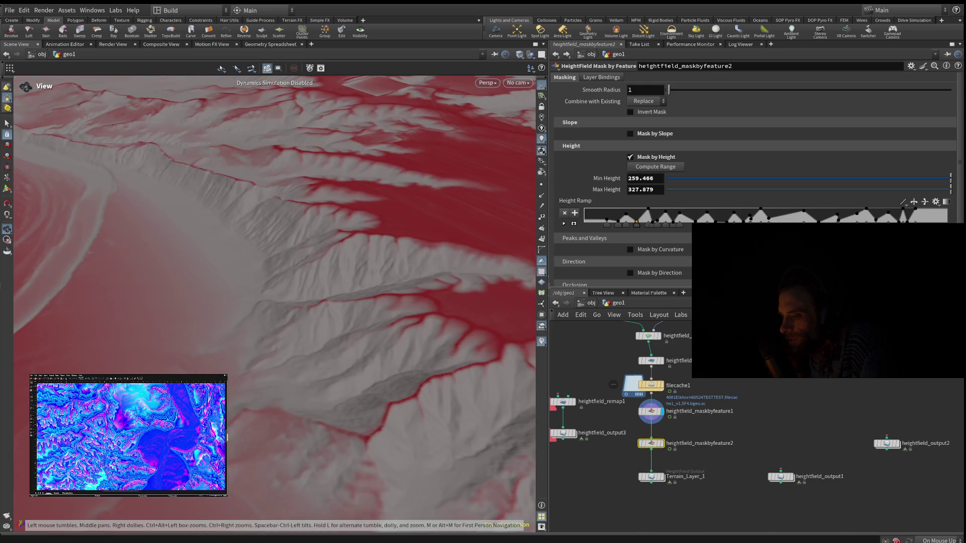
drag(272, 302, 317, 249)
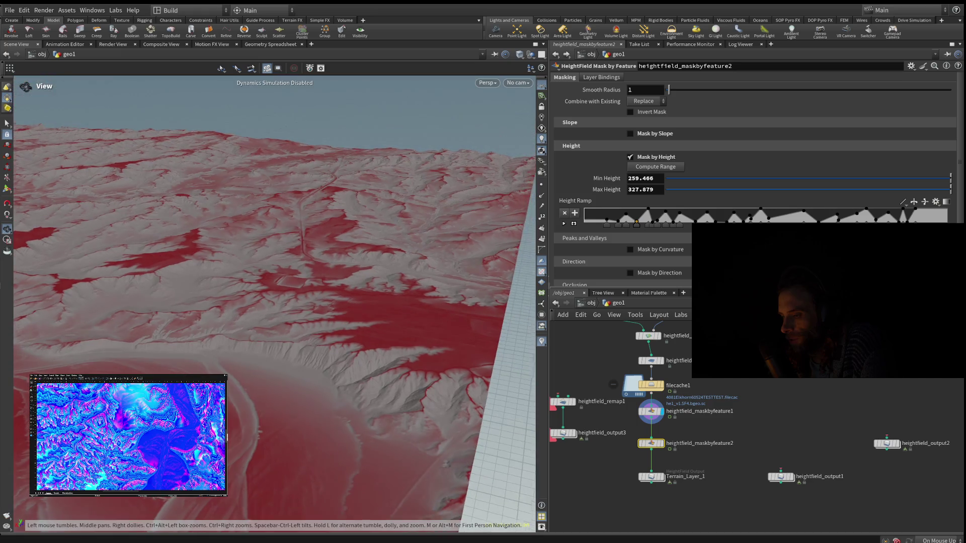
drag(272, 302, 317, 249)
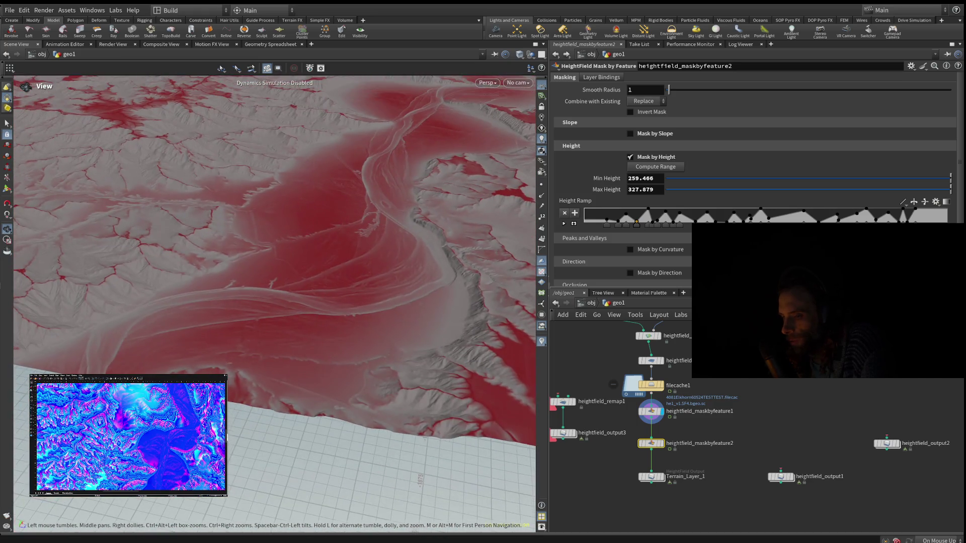
drag(271, 303, 317, 249)
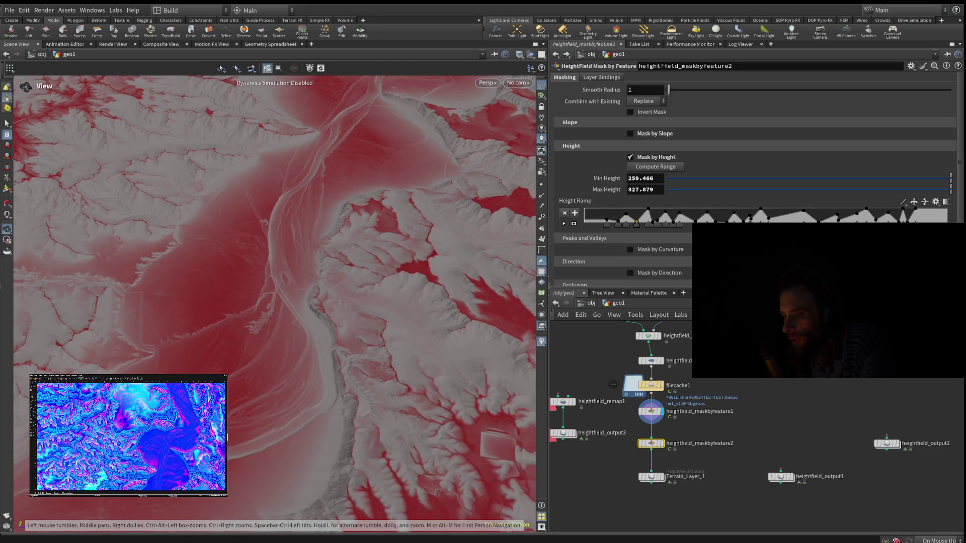
drag(275, 303, 317, 249)
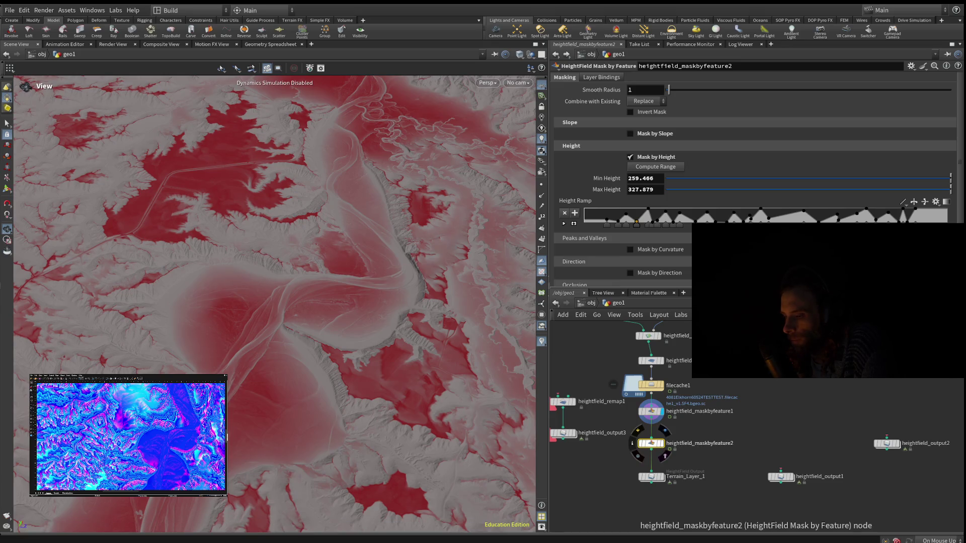
Switch the display to maskbyfeature2's 259.4–327.9 height mask, then to heightfield_flowfield1.
click(664, 444)
mouse_move(302, 302)
mouse_down()
mouse_move(317, 189)
mouse_move(317, 227)
mouse_up()
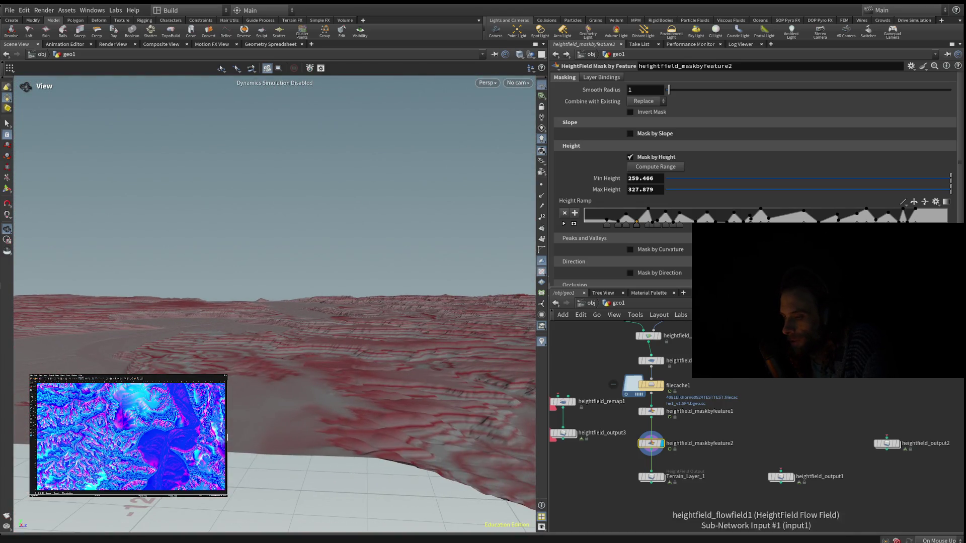
click(662, 360)
Tumble between top-down and perspective views to inspect the red flow mask in the gullies.
mouse_move(317, 226)
mouse_down()
mouse_move(317, 317)
mouse_move(325, 189)
mouse_move(325, 227)
mouse_up()
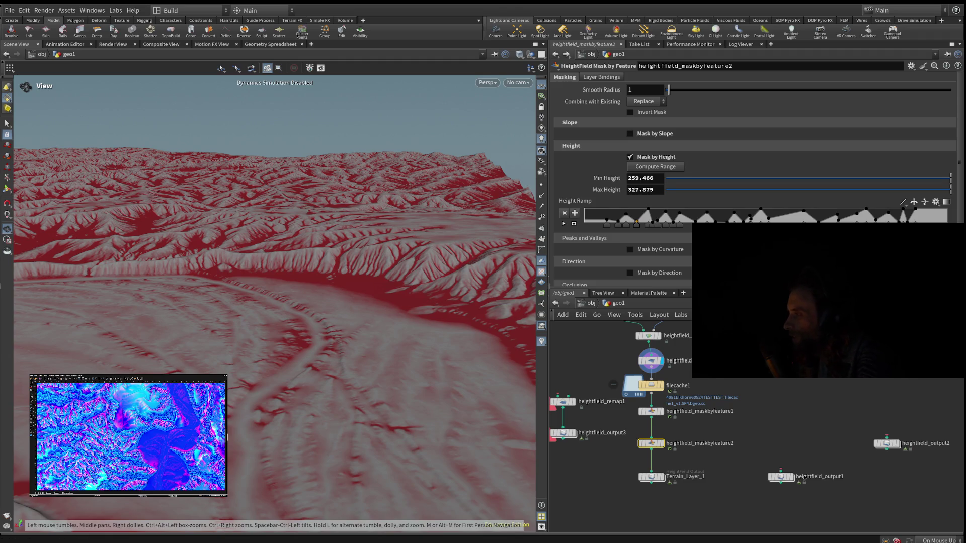
drag(272, 287, 272, 219)
scroll(275, 302, down, 5)
drag(275, 303, 317, 287)
scroll(275, 303, up, 5)
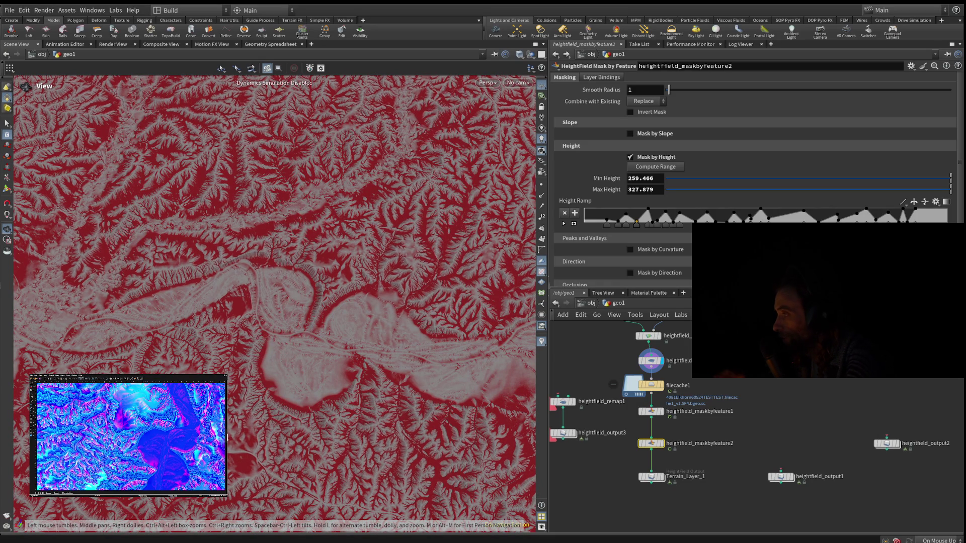
drag(272, 226, 272, 302)
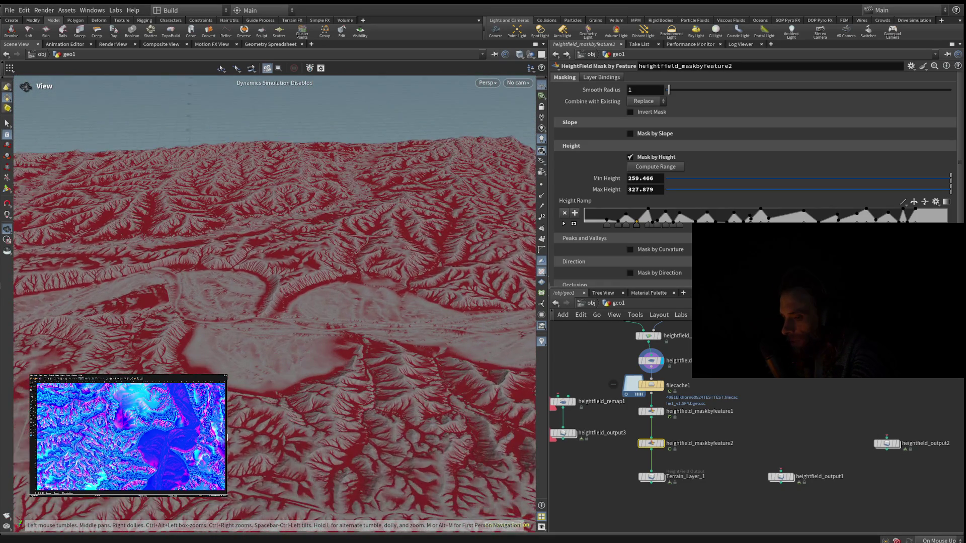
mouse_move(272, 302)
mouse_down()
mouse_move(317, 302)
mouse_move(272, 227)
mouse_move(271, 303)
mouse_up()
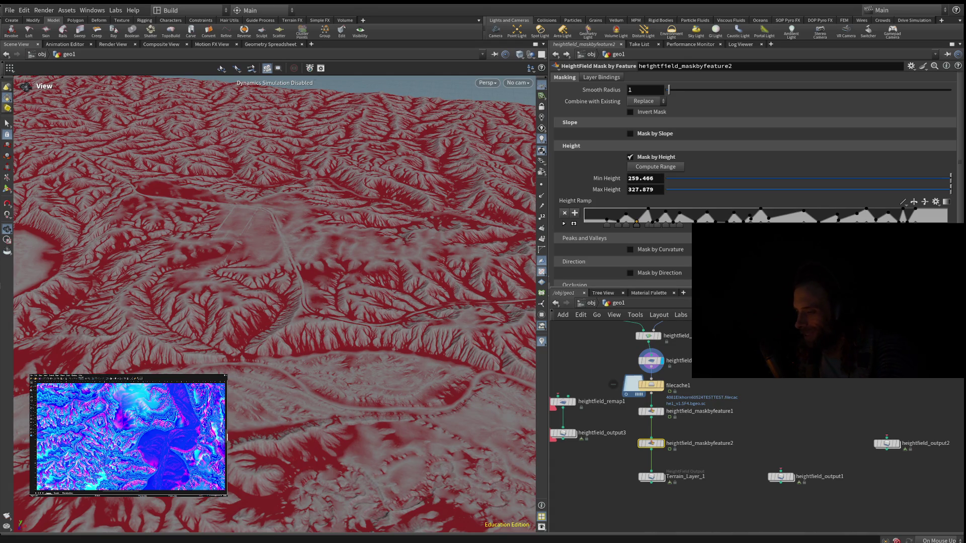
scroll(649, 423, up, 2)
scroll(649, 423, down, 2)
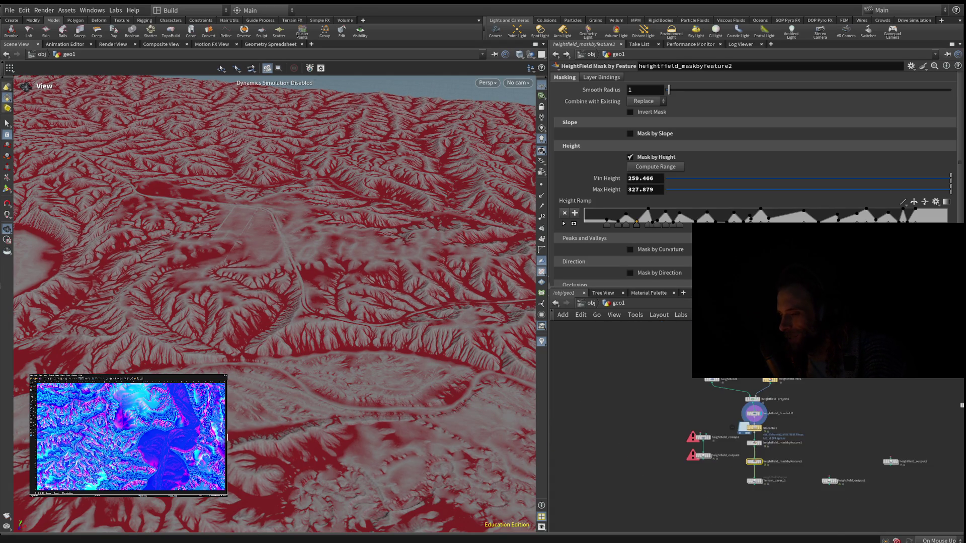
scroll(664, 423, up, 2)
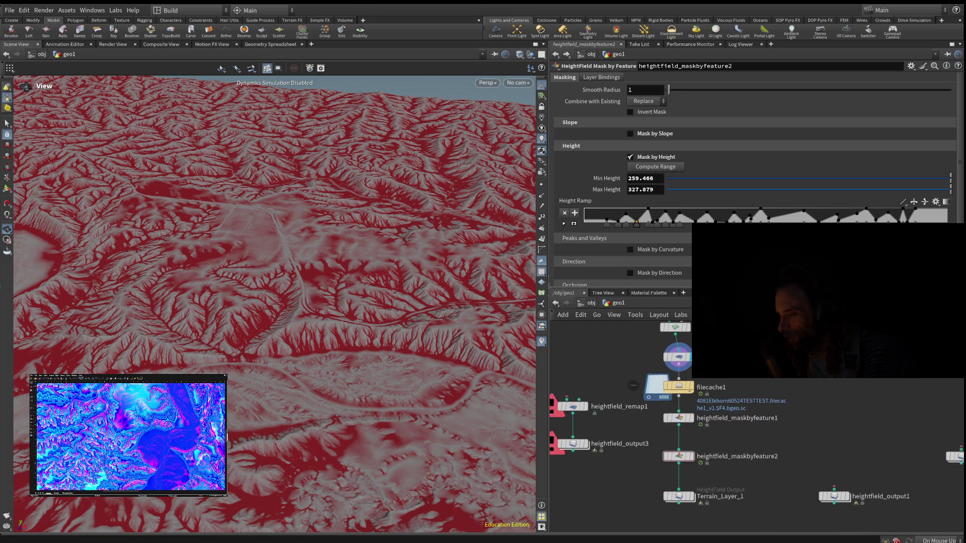
scroll(664, 423, down, 1)
Drag heightfield_remap1 and heightfield_output3 further left in the network editor.
drag(635, 351, 595, 450)
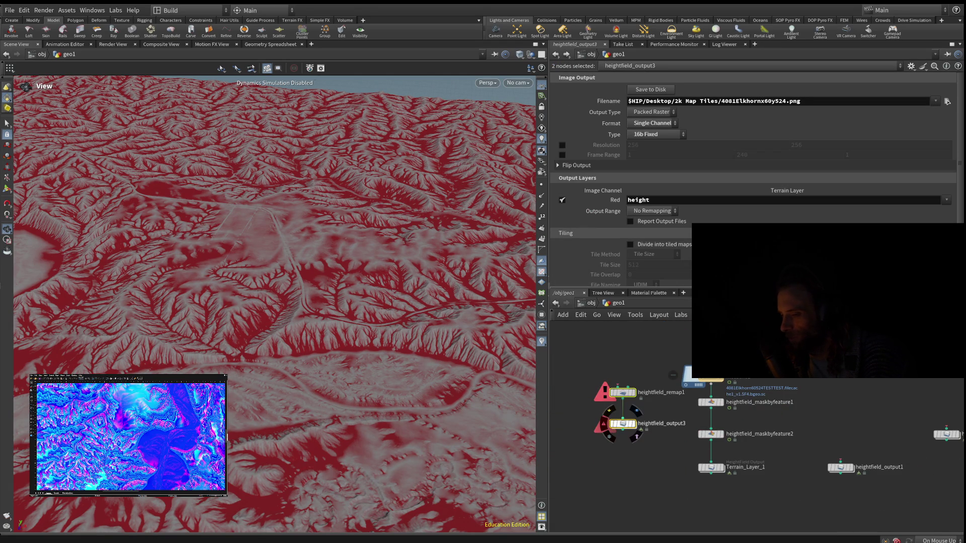
drag(611, 408, 591, 418)
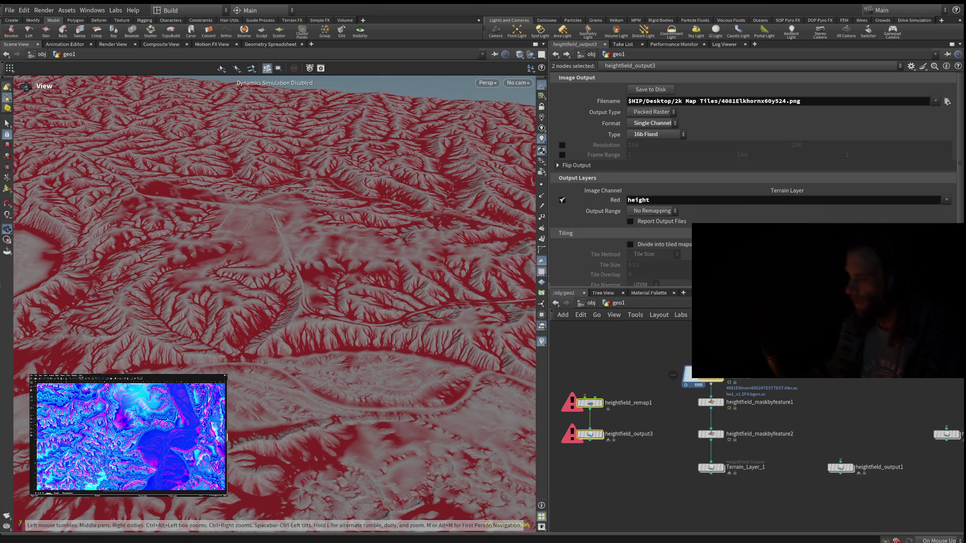
drag(287, 249, 280, 317)
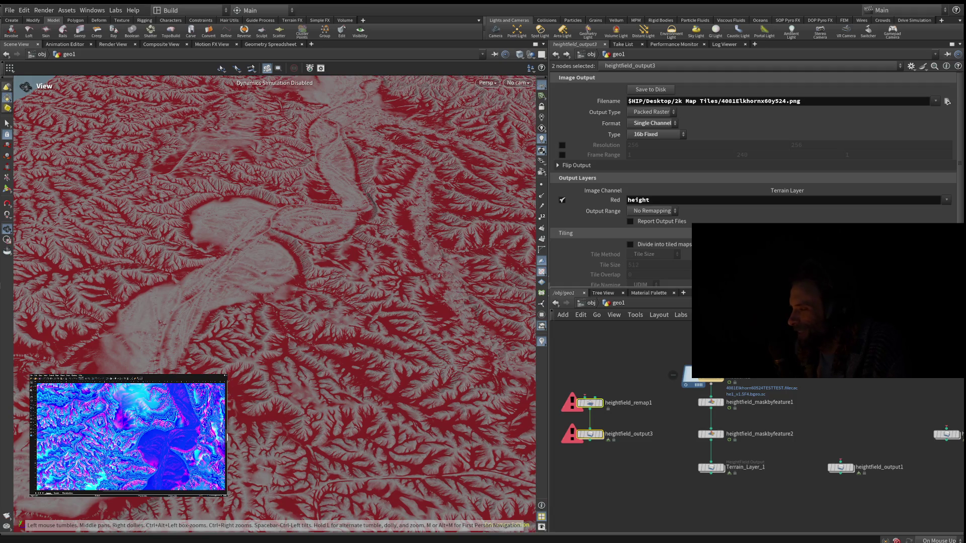
Fly the viewport in to a near-horizon close-up of the mountain ridges.
drag(272, 302, 272, 227)
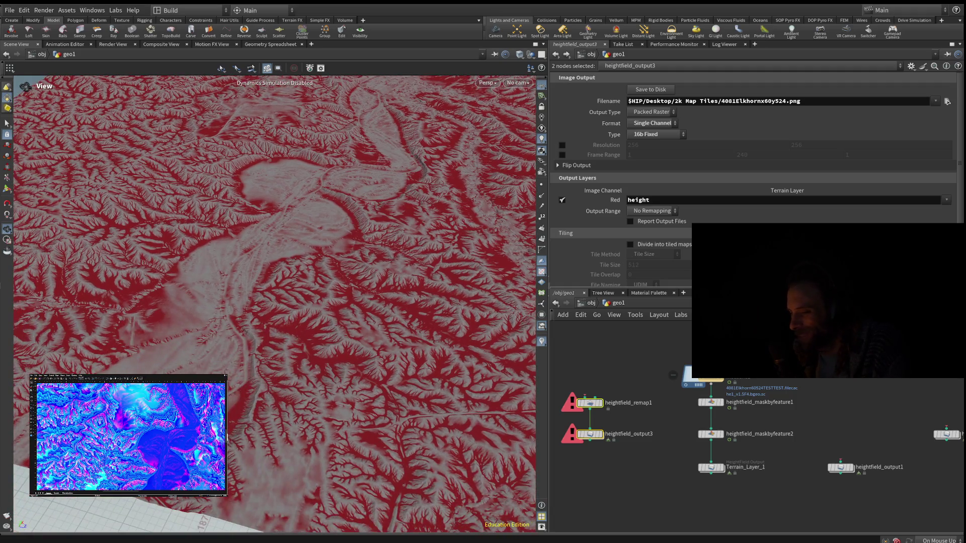
scroll(275, 302, up, 3)
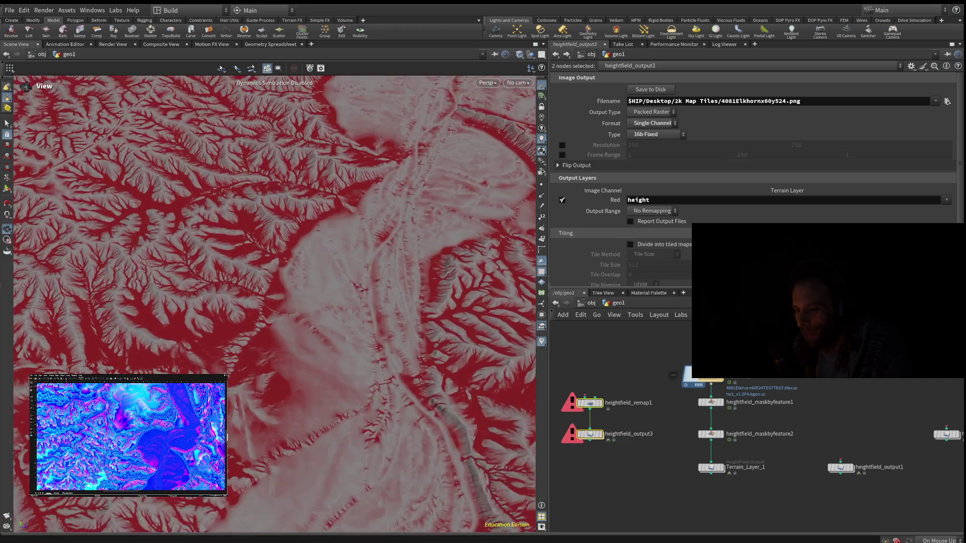
scroll(275, 302, up, 3)
drag(272, 302, 271, 189)
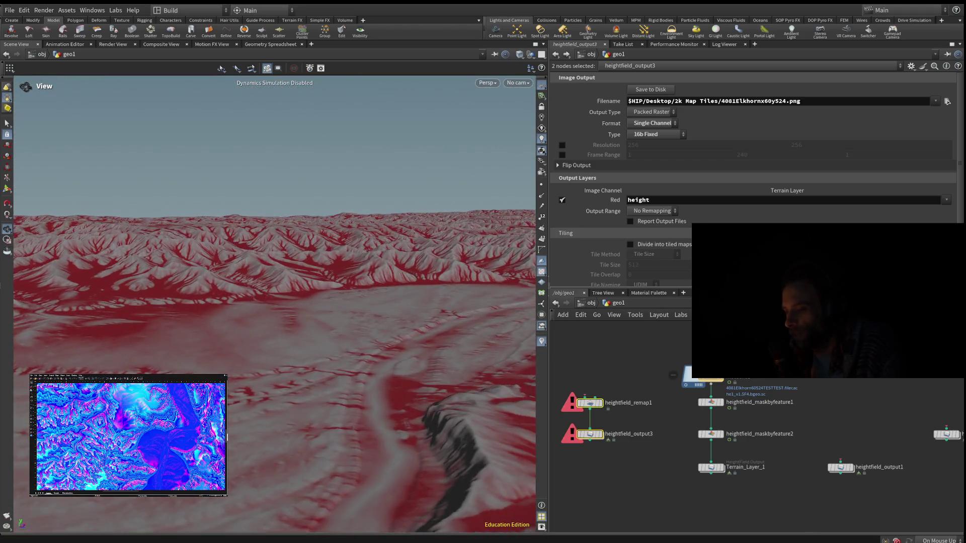
scroll(274, 302, up, 3)
scroll(275, 302, up, 3)
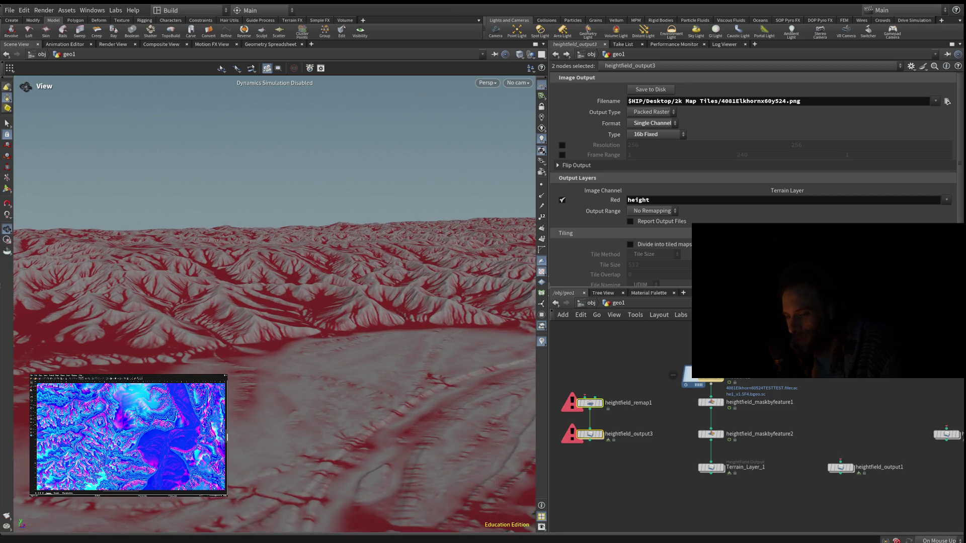
drag(272, 302, 272, 249)
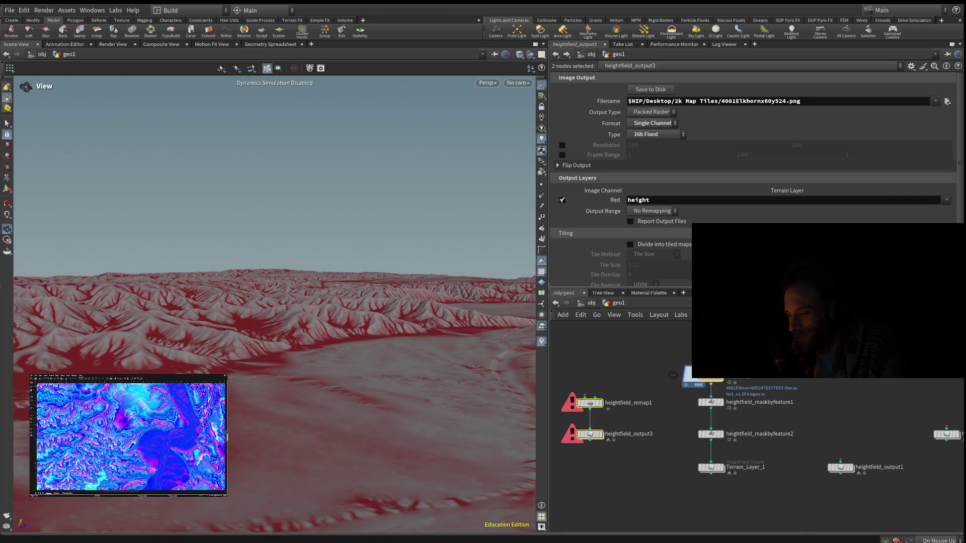
scroll(272, 302, up, 3)
scroll(272, 301, up, 3)
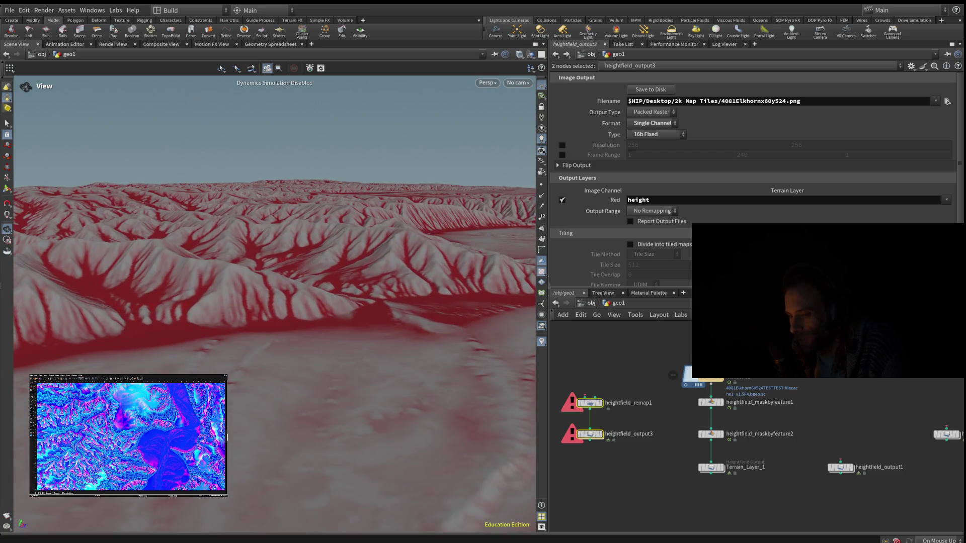
drag(272, 301, 271, 249)
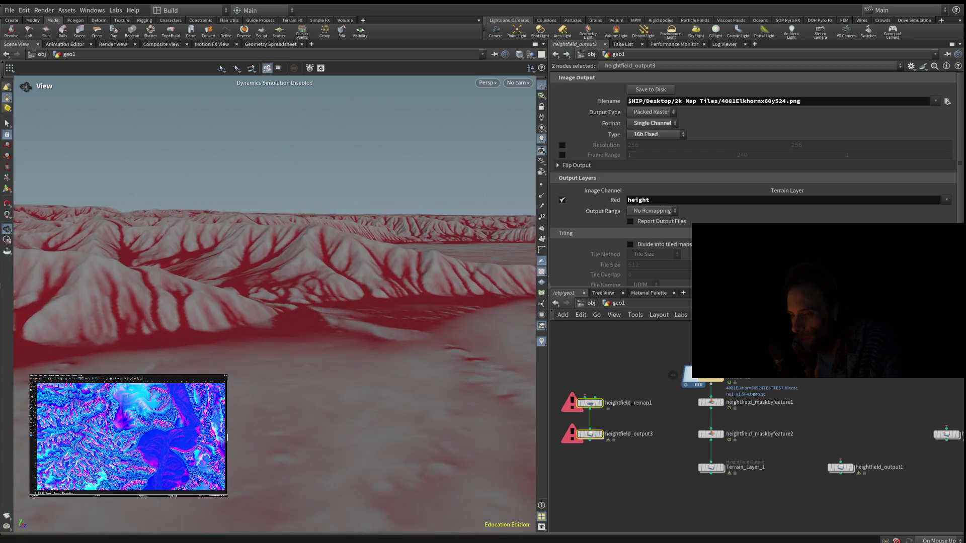
drag(272, 302, 272, 288)
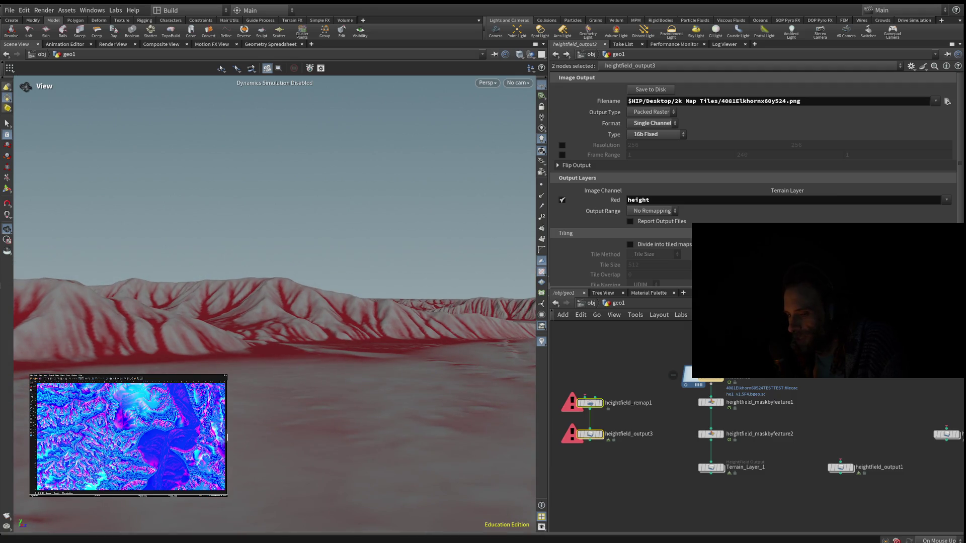
Select heightfield_maskbyfeature1 and cycle display flags through the height, occlusion and flow masks.
click(709, 403)
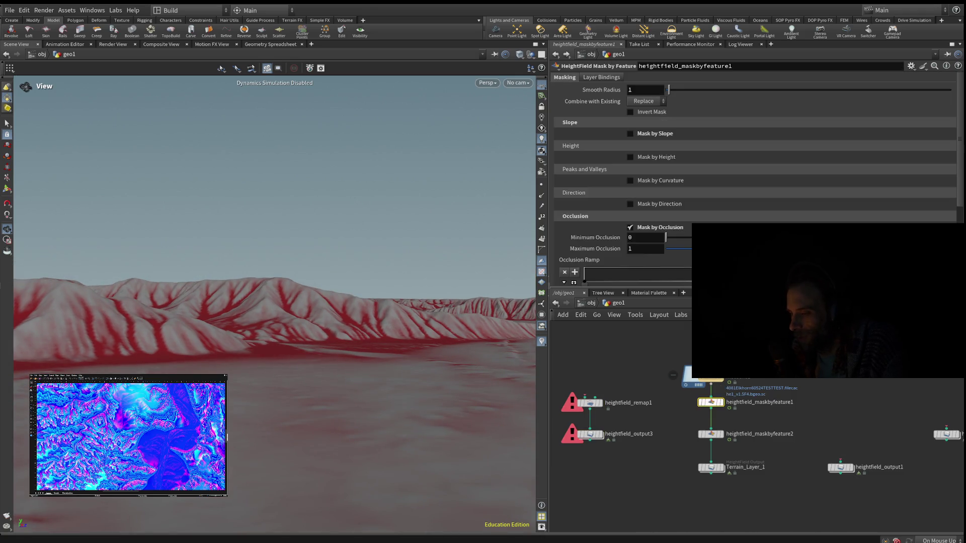
click(724, 389)
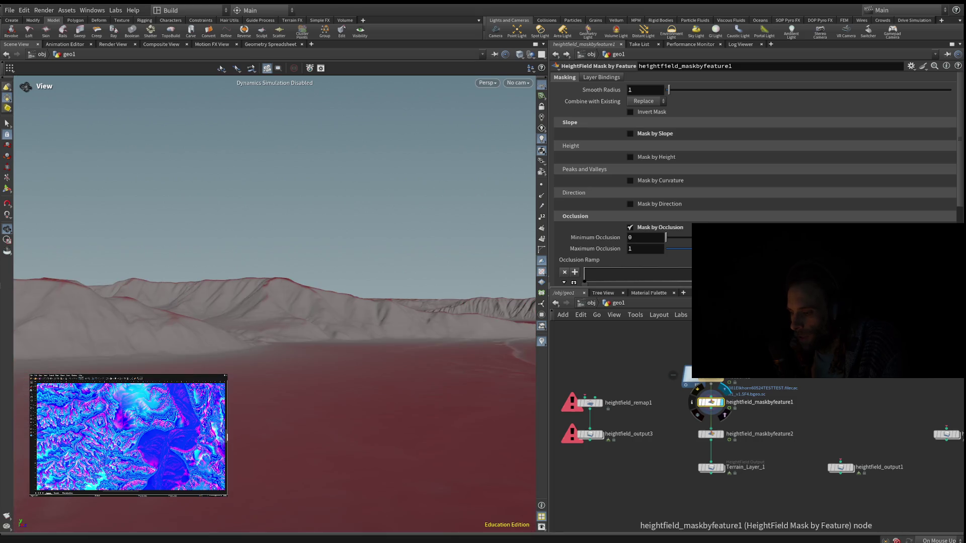
click(724, 419)
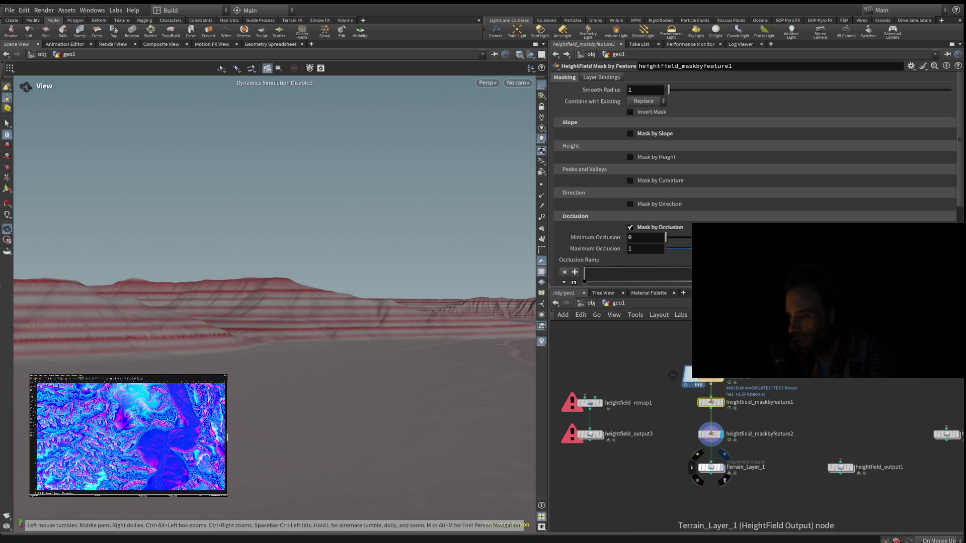
click(722, 402)
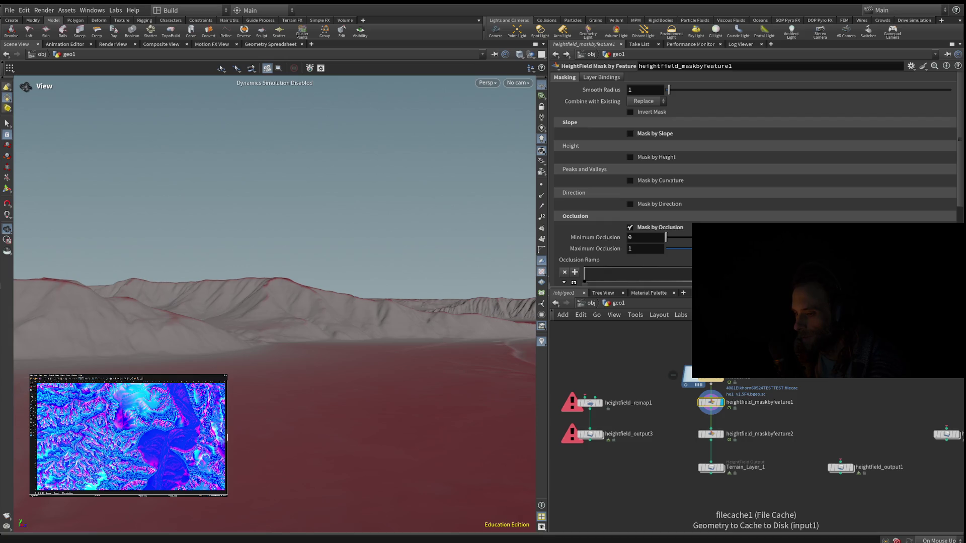
click(721, 350)
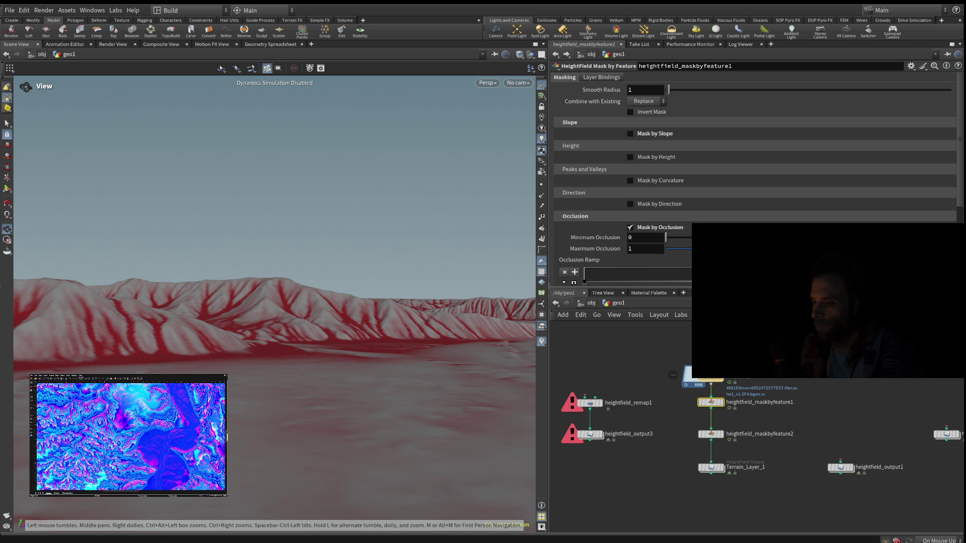
mouse_move(271, 226)
mouse_down()
mouse_move(272, 377)
mouse_move(272, 317)
mouse_up()
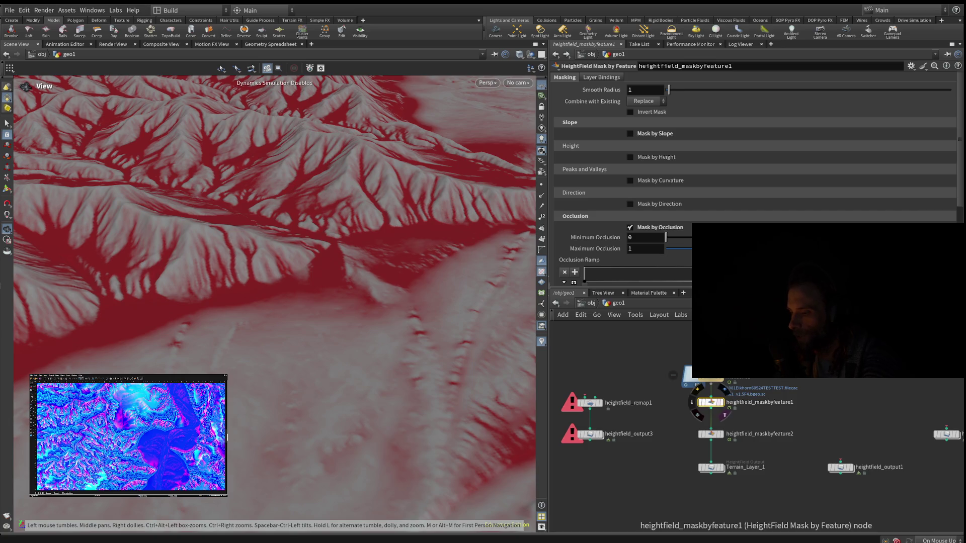
Display maskbyfeature1's mask, then maskbyfeature2's striped mask, and box-select the remap and output nodes.
click(723, 402)
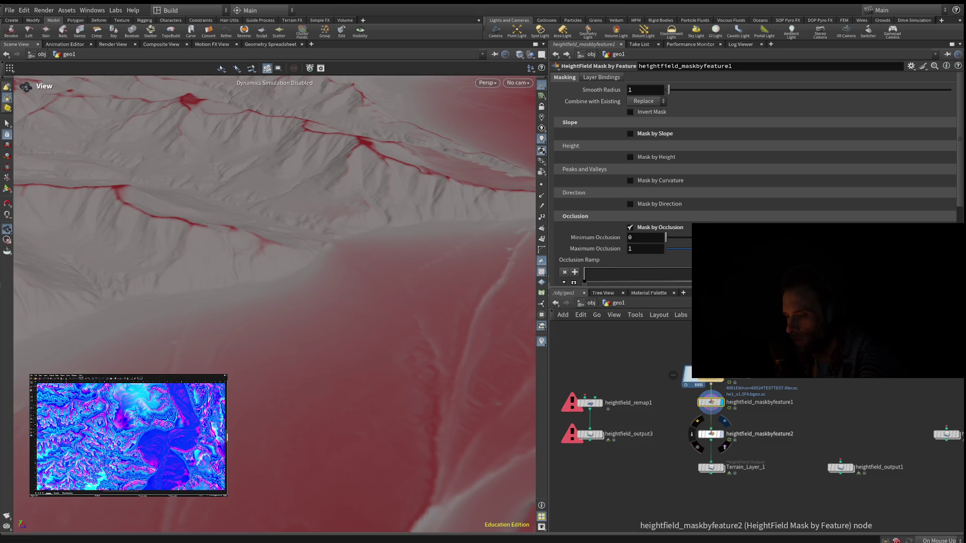
click(723, 434)
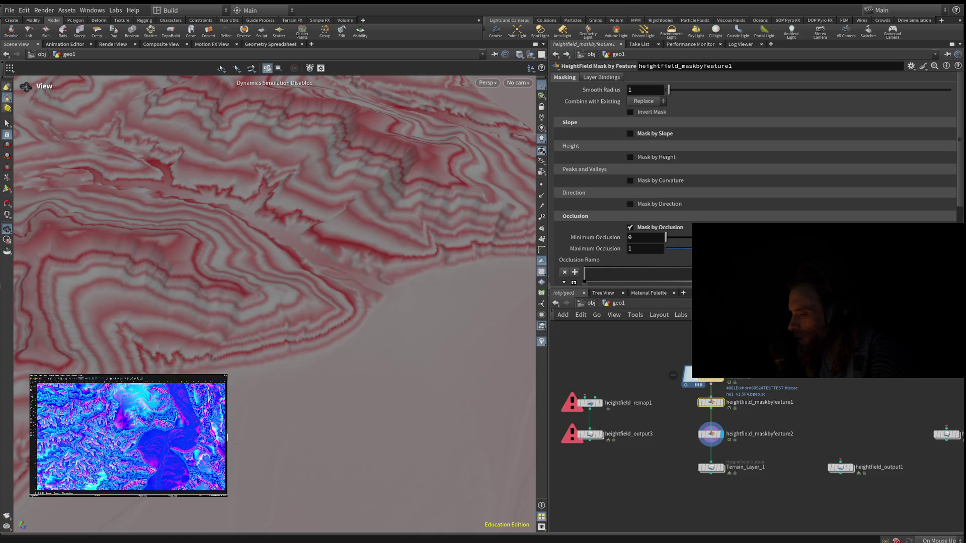
scroll(763, 416, down, 2)
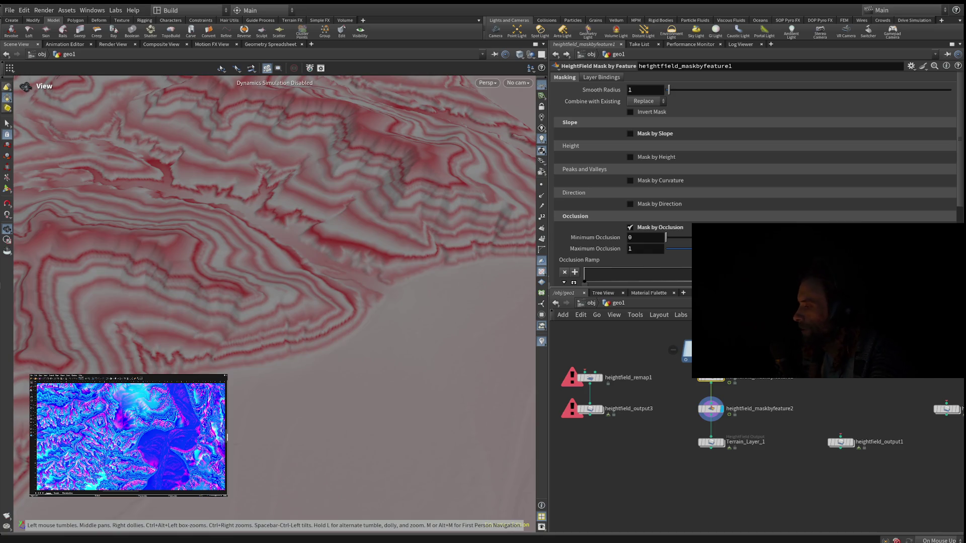
drag(272, 227, 283, 257)
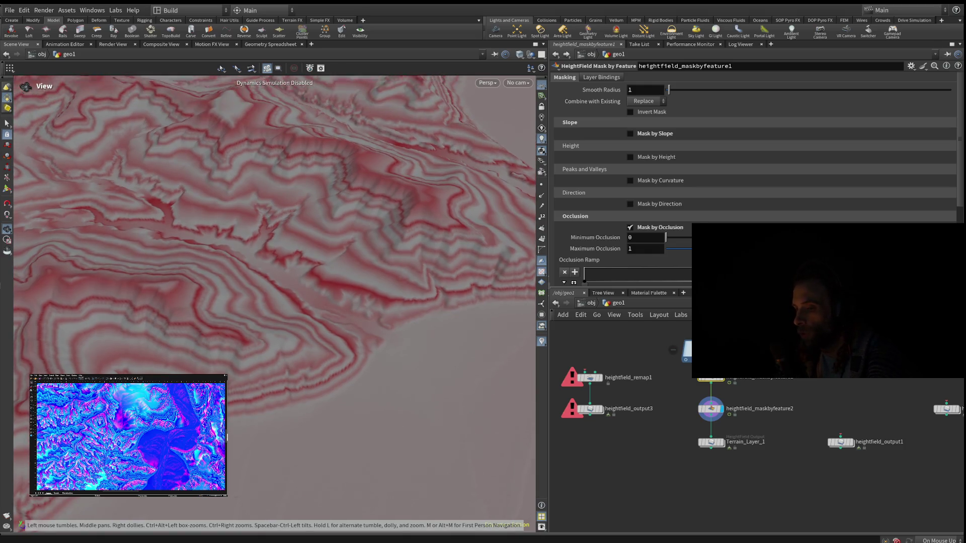
drag(284, 302, 284, 227)
drag(630, 350, 562, 455)
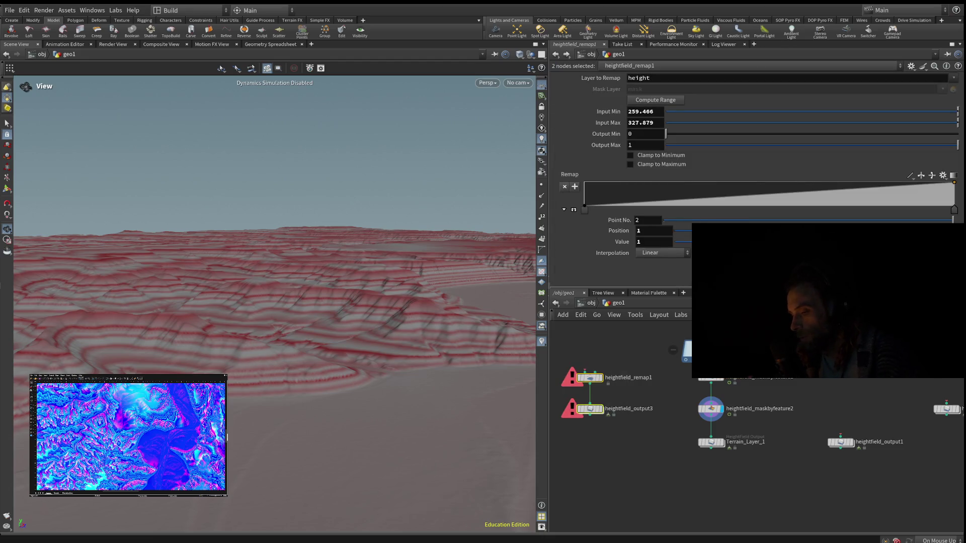
Box-select heightfield_remap1 and heightfield_output3, then select heightfield_remap1 alone to show its remap parameters.
drag(272, 302, 269, 245)
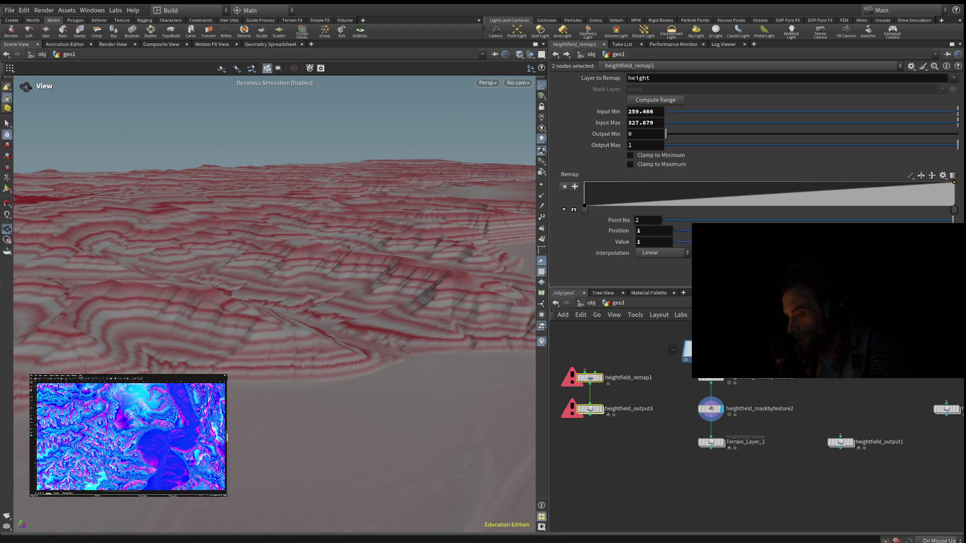
mouse_move(646, 365)
mouse_down()
mouse_move(576, 461)
mouse_move(562, 439)
mouse_up()
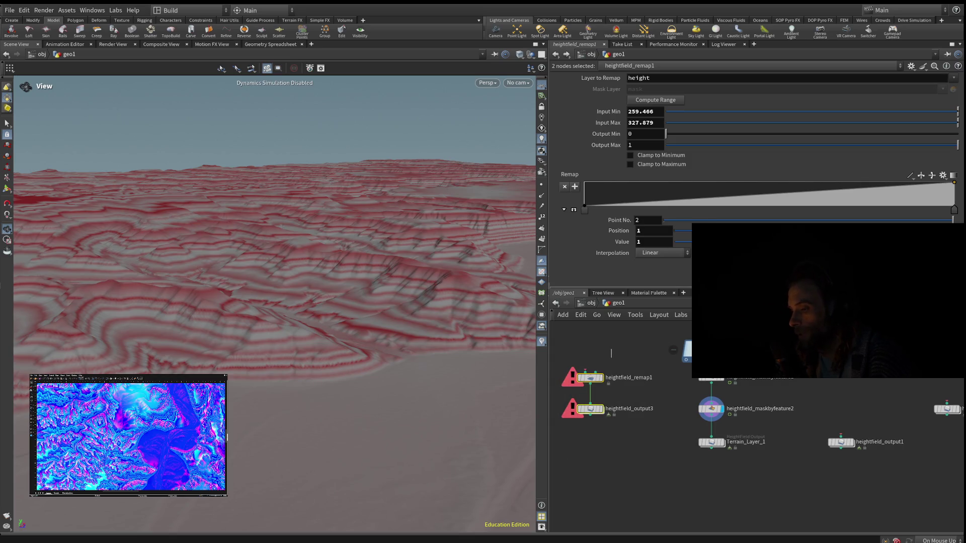
scroll(743, 423, down, 5)
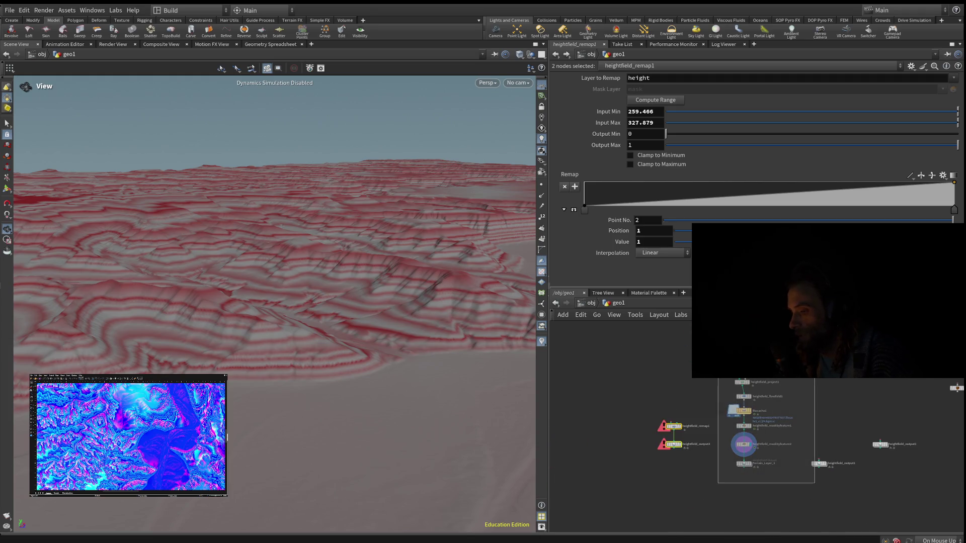
click(674, 426)
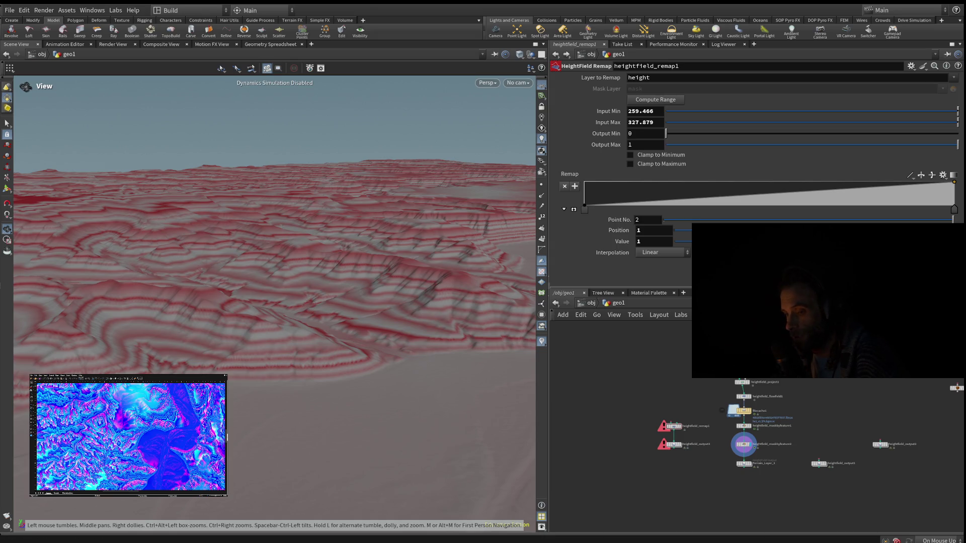
drag(271, 302, 272, 258)
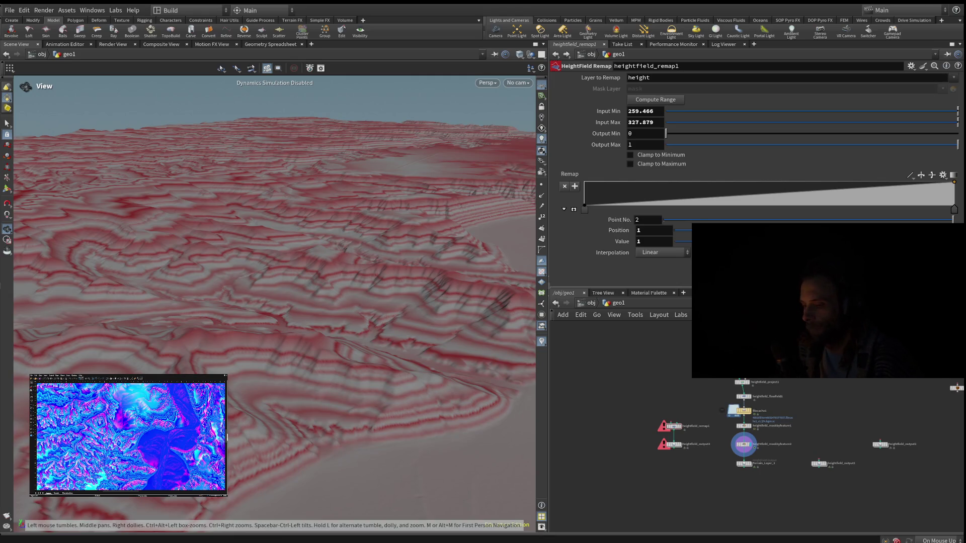
drag(272, 227, 272, 287)
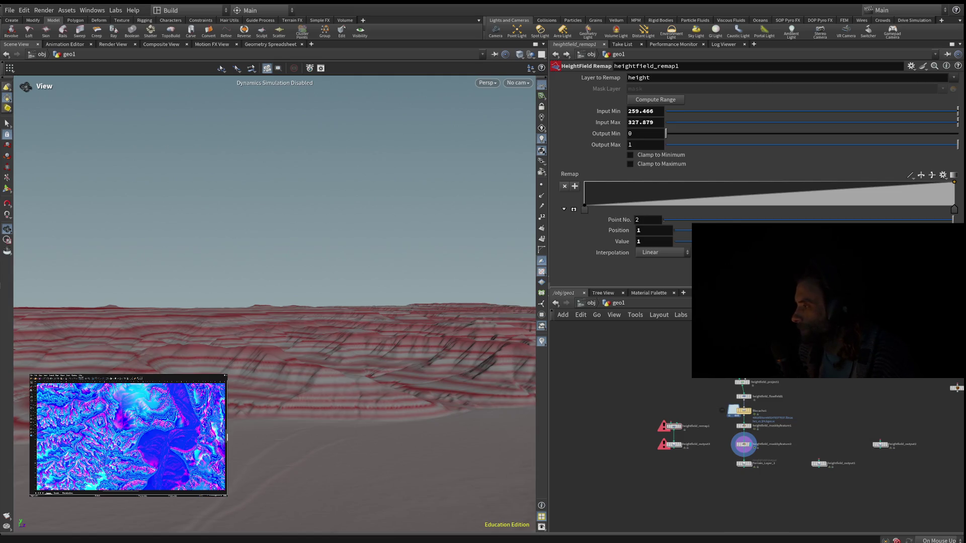
scroll(807, 456, up, 2)
scroll(807, 454, up, 2)
scroll(807, 455, up, 2)
scroll(807, 455, up, 2)
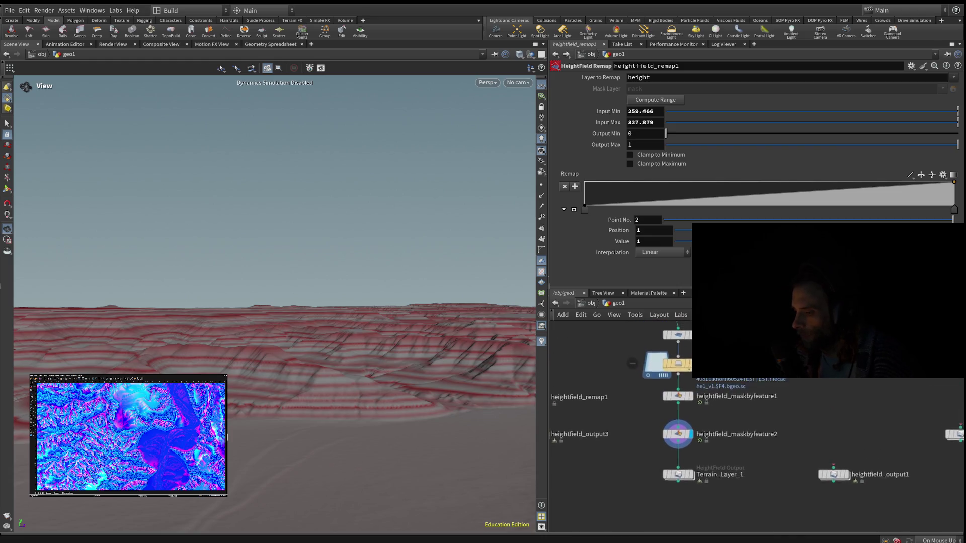
scroll(749, 428, up, 2)
Select heightfield_maskbyfeature1 to show its 0–1 occlusion Masking parameters.
middle_drag(749, 428, 755, 445)
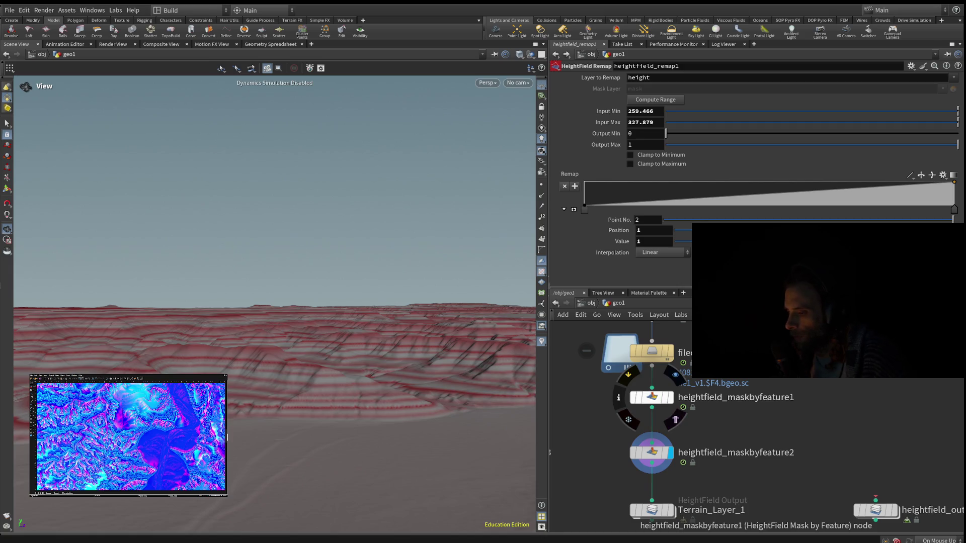
click(652, 397)
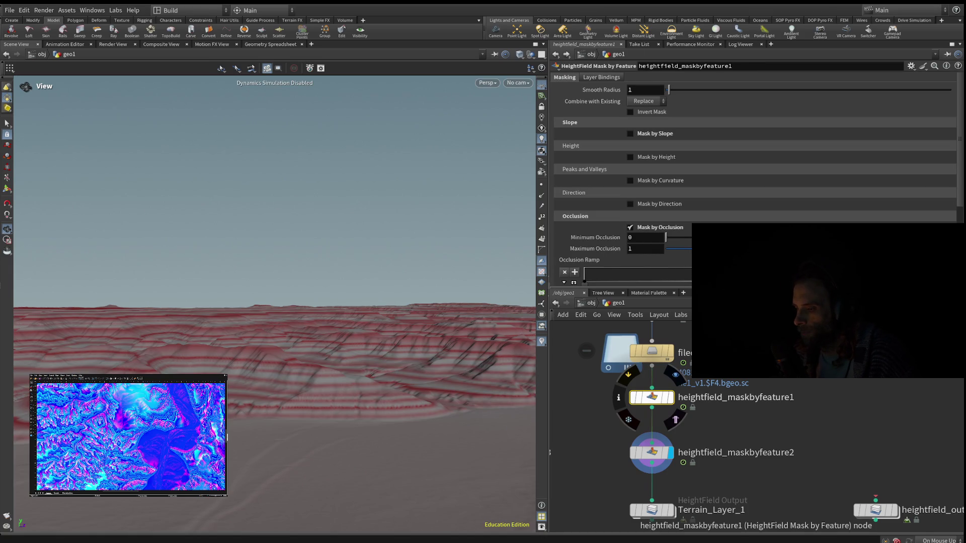
middle_drag(651, 453, 652, 421)
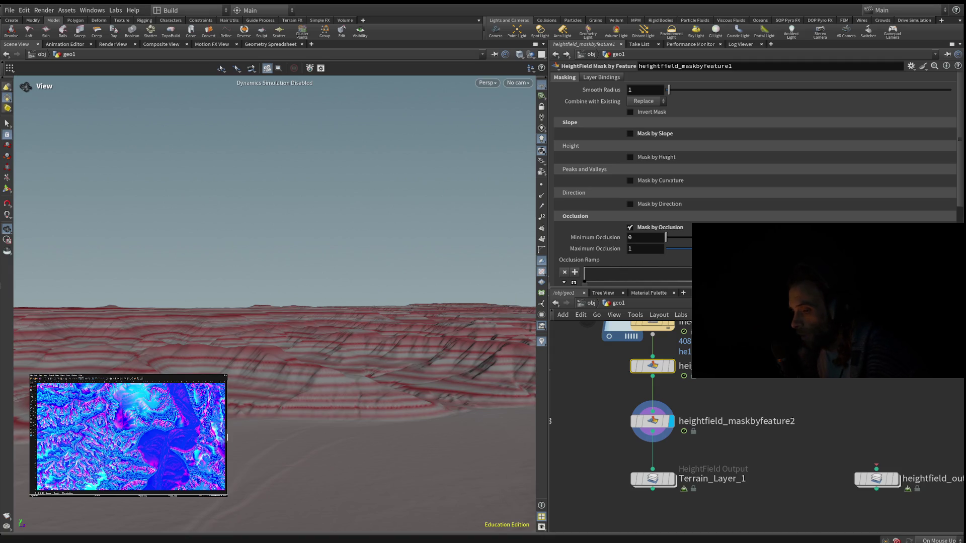
scroll(275, 301, up, 2)
scroll(275, 302, up, 2)
scroll(275, 302, up, 2)
scroll(275, 302, up, 3)
scroll(275, 302, up, 2)
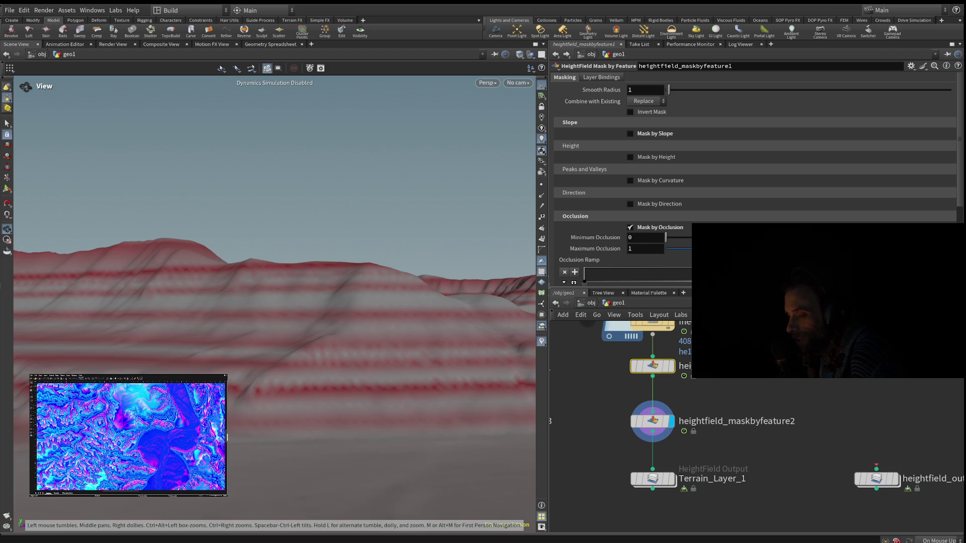
drag(272, 339, 271, 227)
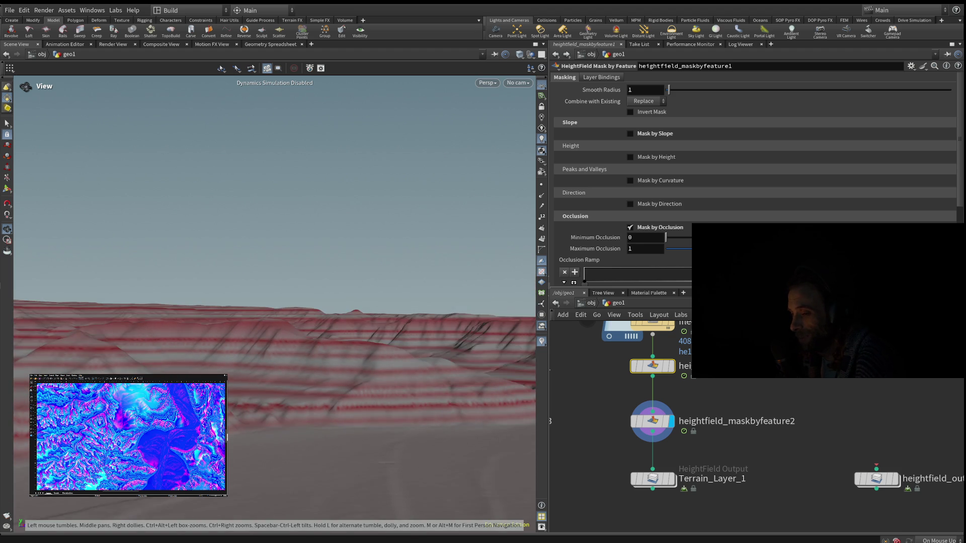
drag(272, 302, 272, 290)
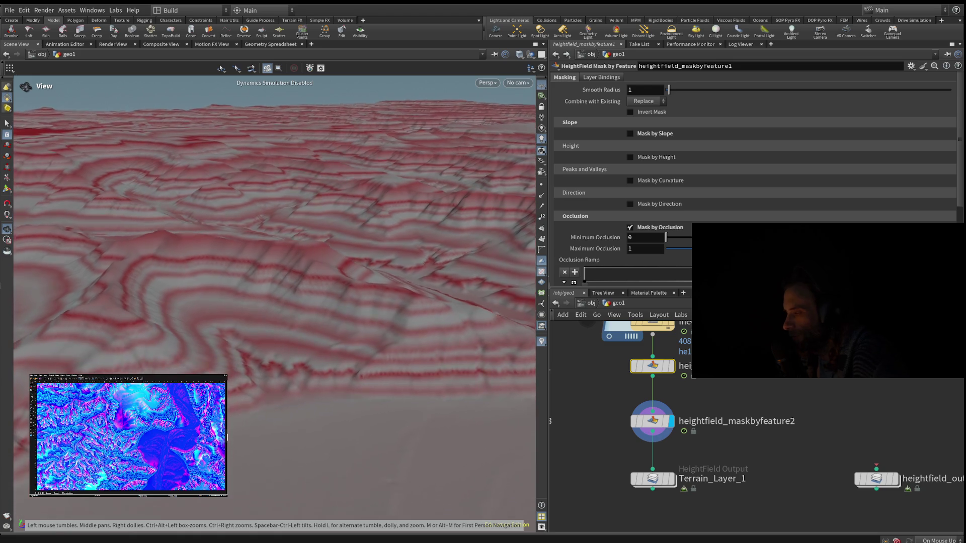
scroll(377, 302, up, 3)
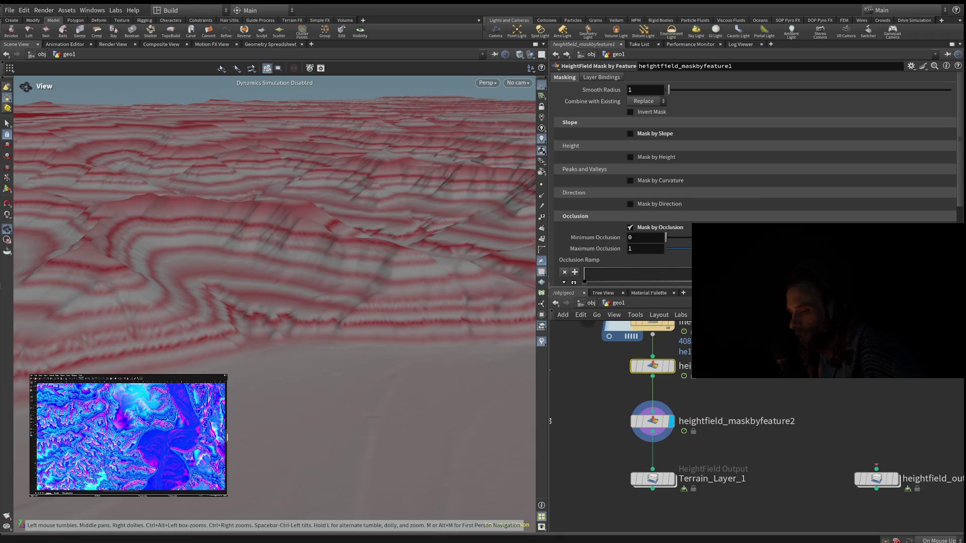
drag(271, 226, 272, 302)
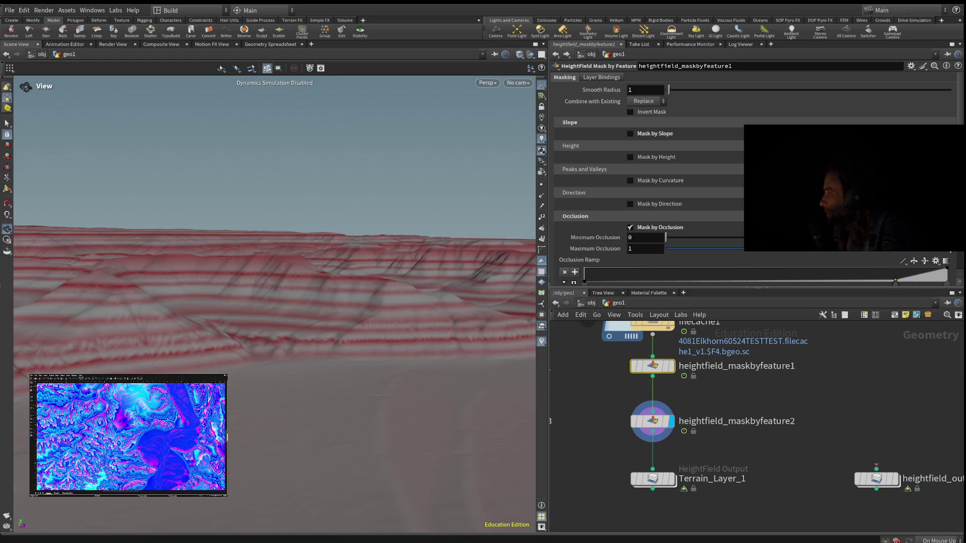
scroll(744, 364, down, 3)
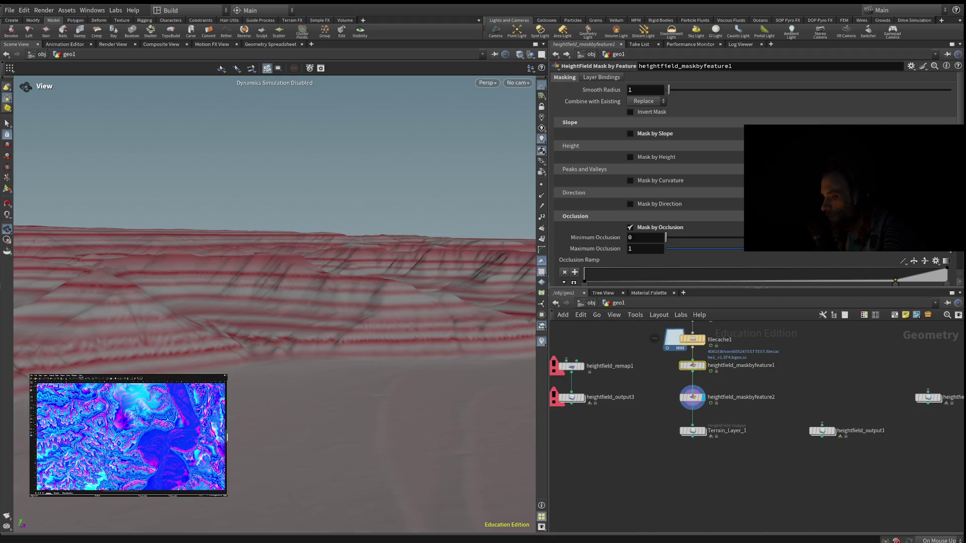
Box-select around Terrain_Layer_1, heightfield_remap1 and heightfield_output3 to review the 259.466–327.879 to 0–1 remap.
drag(777, 338, 657, 467)
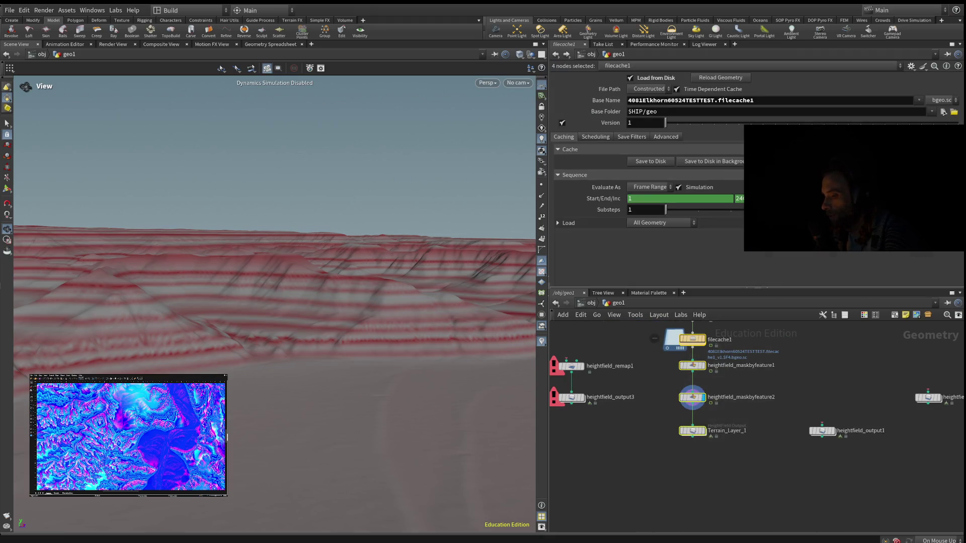
middle_drag(657, 466, 734, 498)
drag(694, 386, 616, 487)
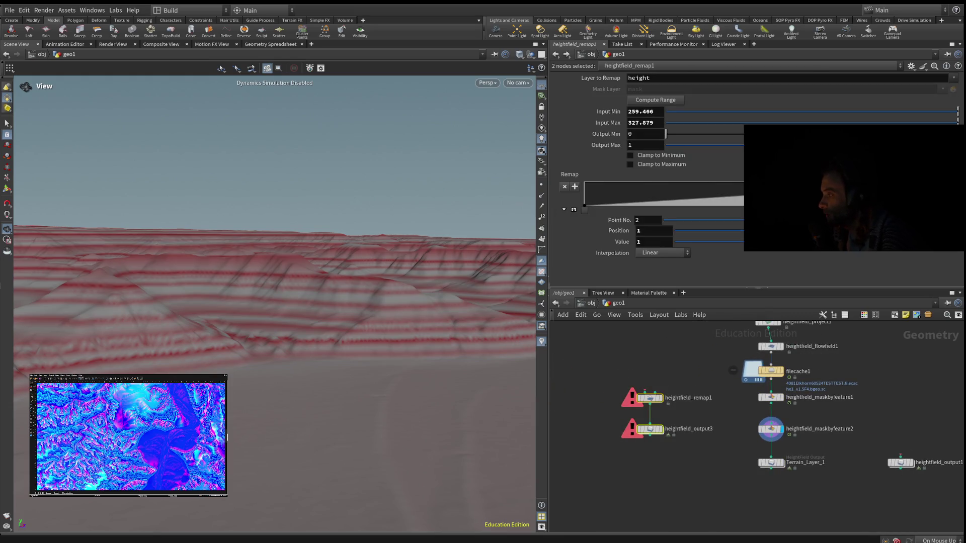
mouse_move(695, 366)
mouse_down()
mouse_move(591, 485)
mouse_move(649, 414)
mouse_up()
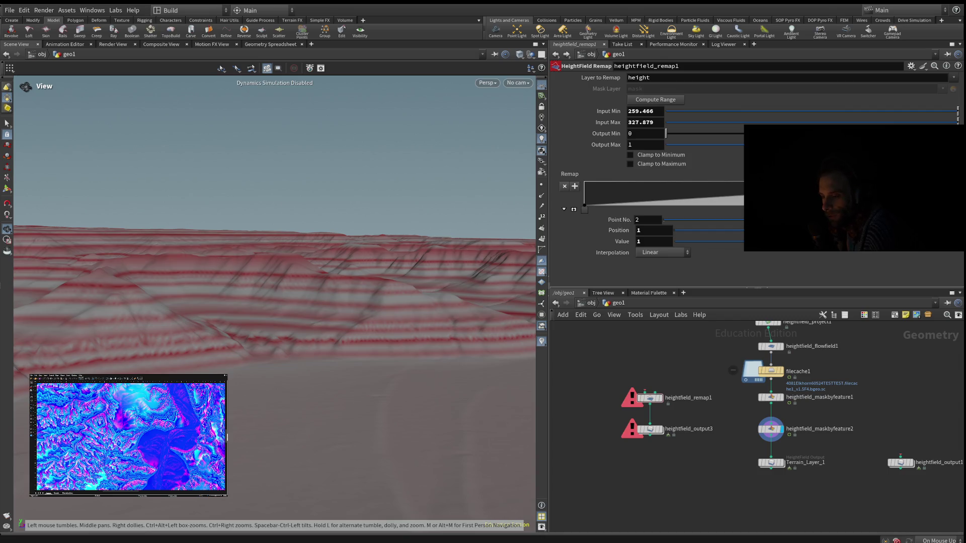
middle_drag(868, 499, 808, 500)
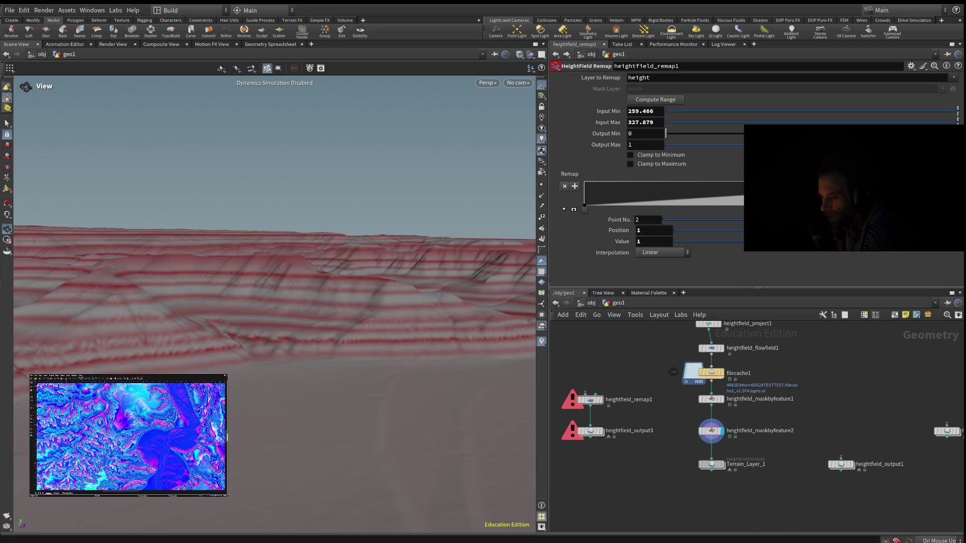
Select the Terrain_Layer_1 HeightField Output node to show its PNG export parameters.
click(712, 464)
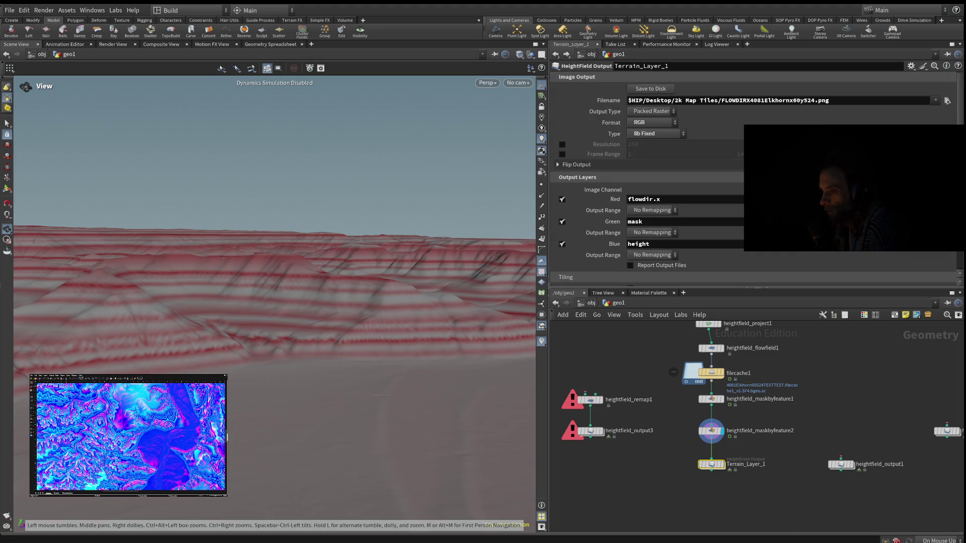